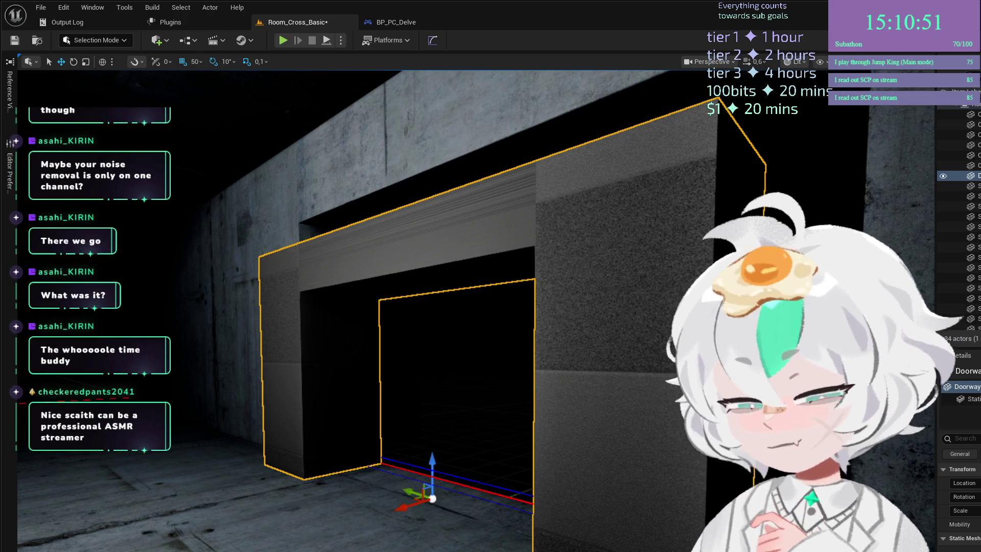
# Switch from the Unreal Editor to Blender's UV Editing workspace.
pyautogui.hotkey('alt', 'Tab')
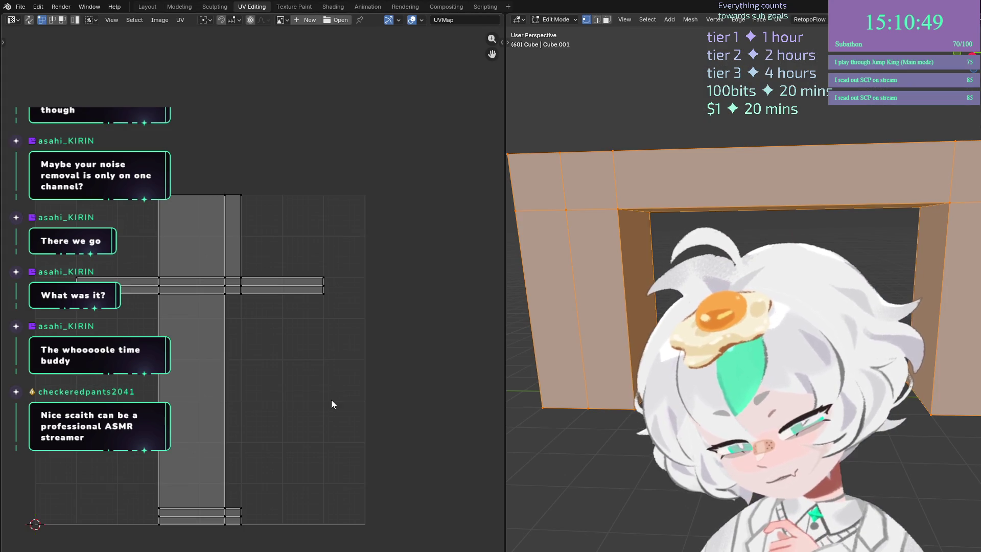
# Zoom around the arch, dismiss the Delete menu, and return the arch to Object Mode.
pyautogui.scroll(-5, 525, 437)
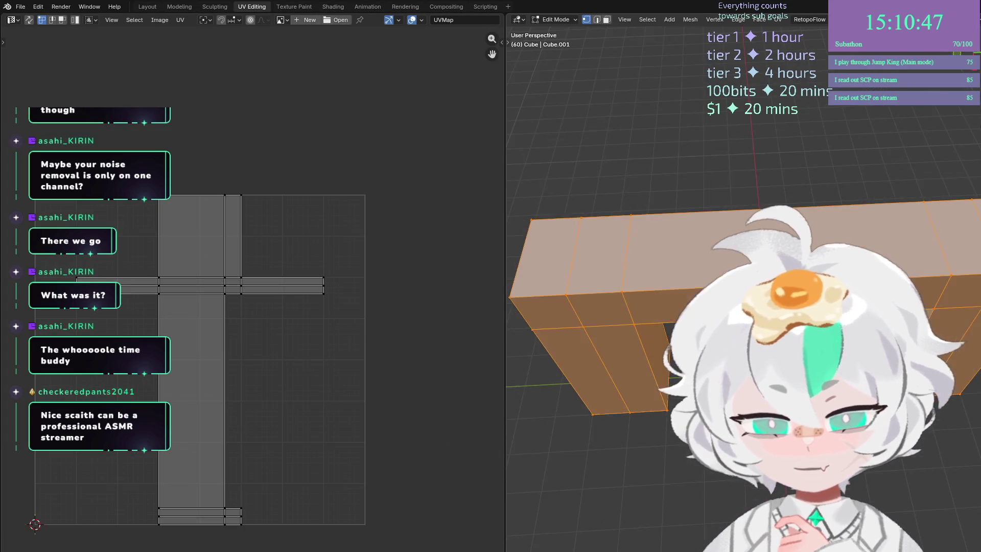
pyautogui.scroll(5, 744, 307)
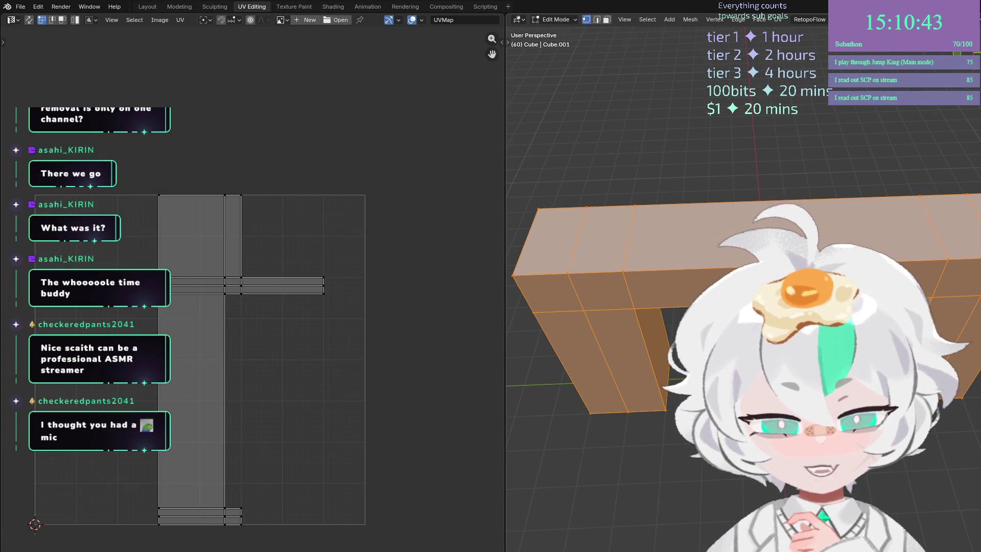
pyautogui.scroll(5, 743, 307)
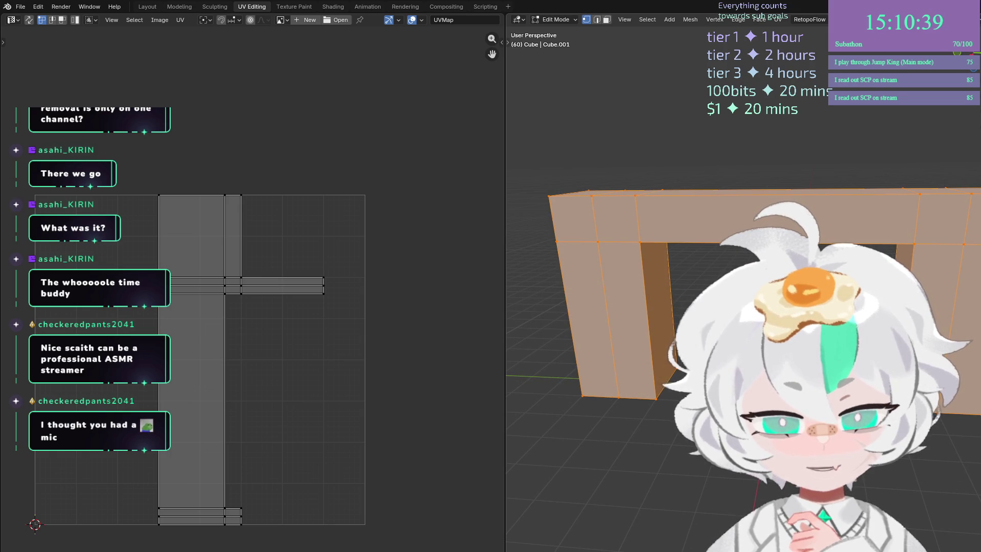
pyautogui.scroll(2, 743, 306)
pyautogui.scroll(2, 743, 307)
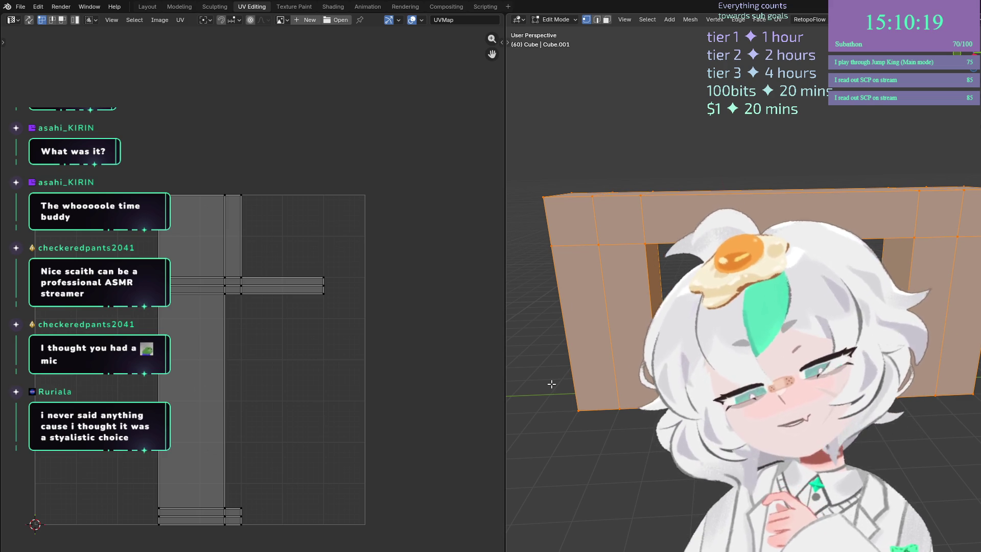
pyautogui.press('x')
pyautogui.press('Escape')
pyautogui.press('Tab')
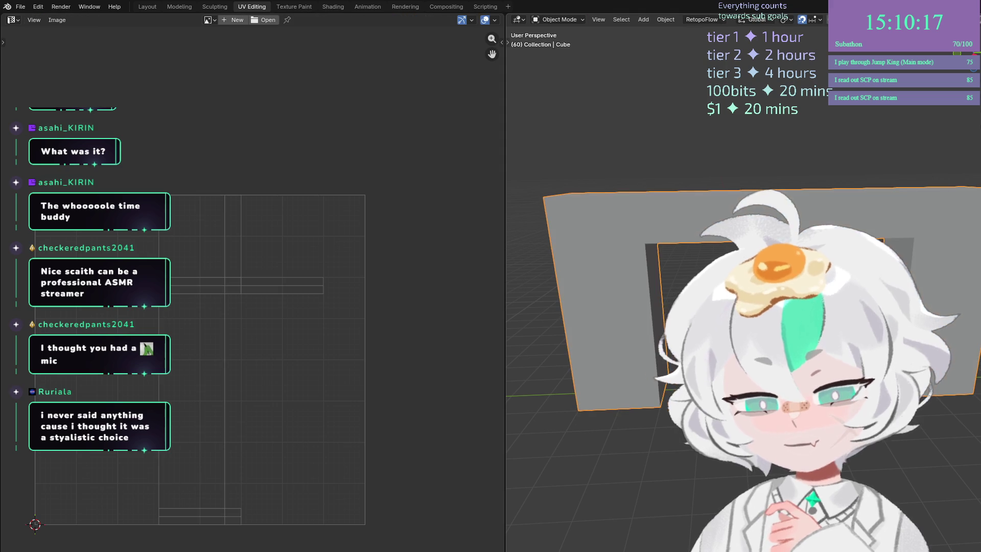
# Delete the old arch object and add a new mesh cube.
pyautogui.press('Delete')
pyautogui.hotkey('shift', 'a')
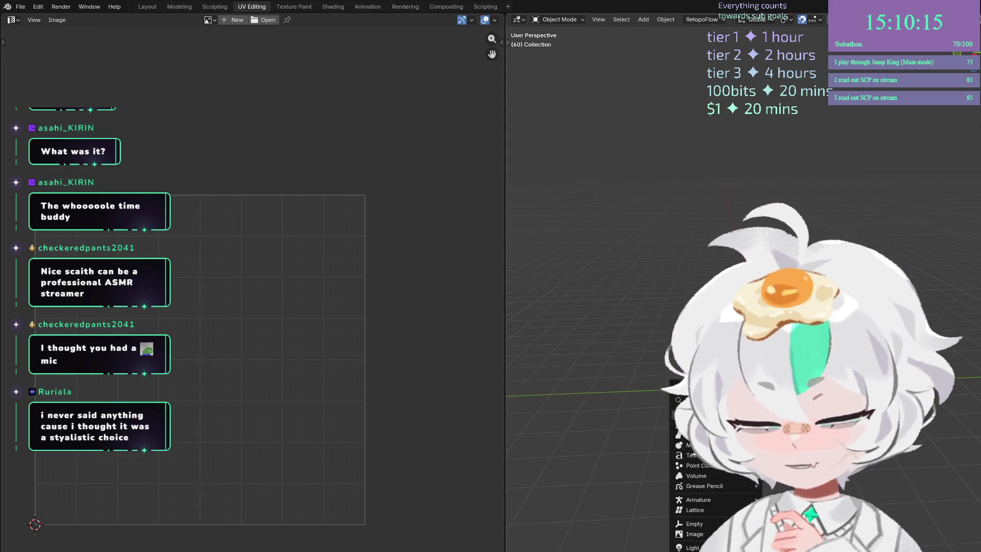
pyautogui.click(781, 409)
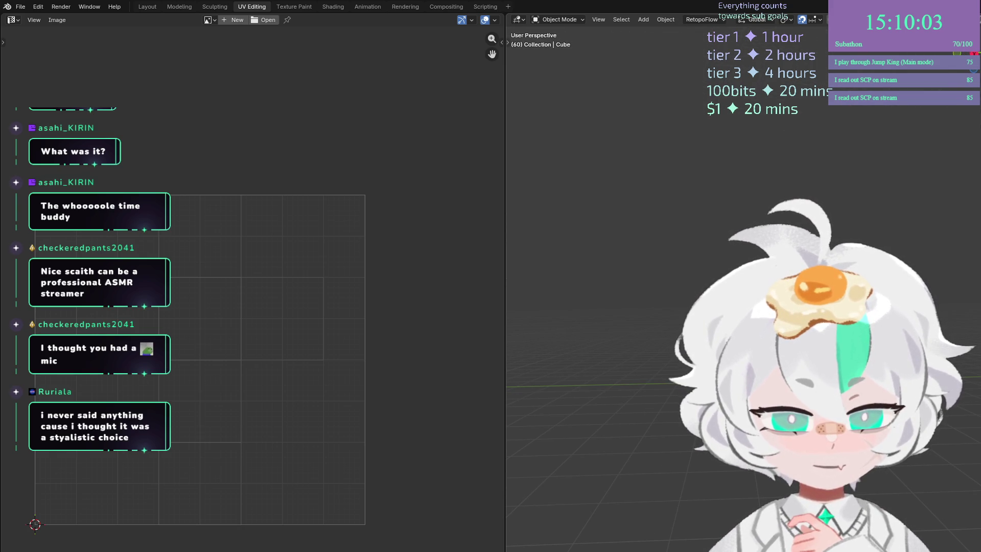
# Scale the new cube by 2.5 and put it into Edit Mode.
pyautogui.press('s')
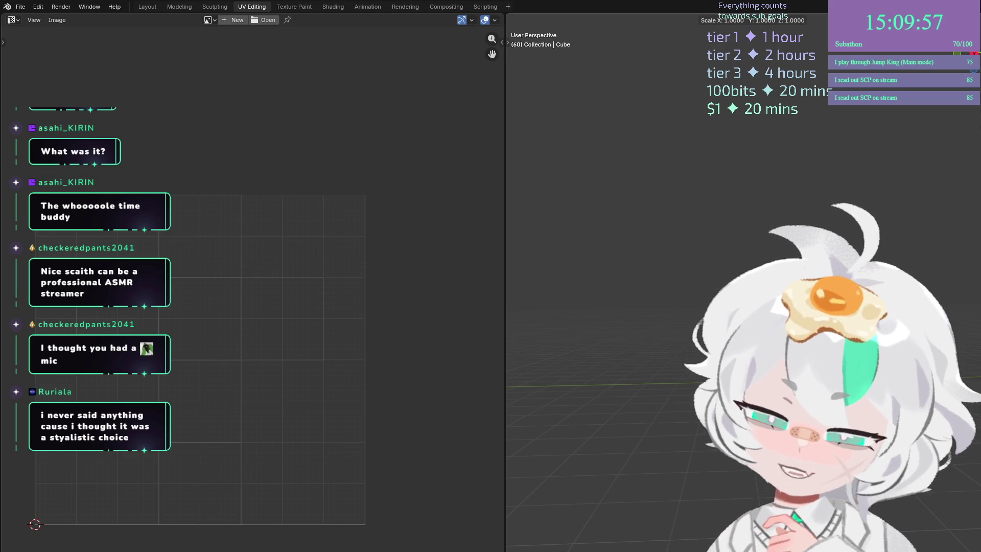
pyautogui.write('1')
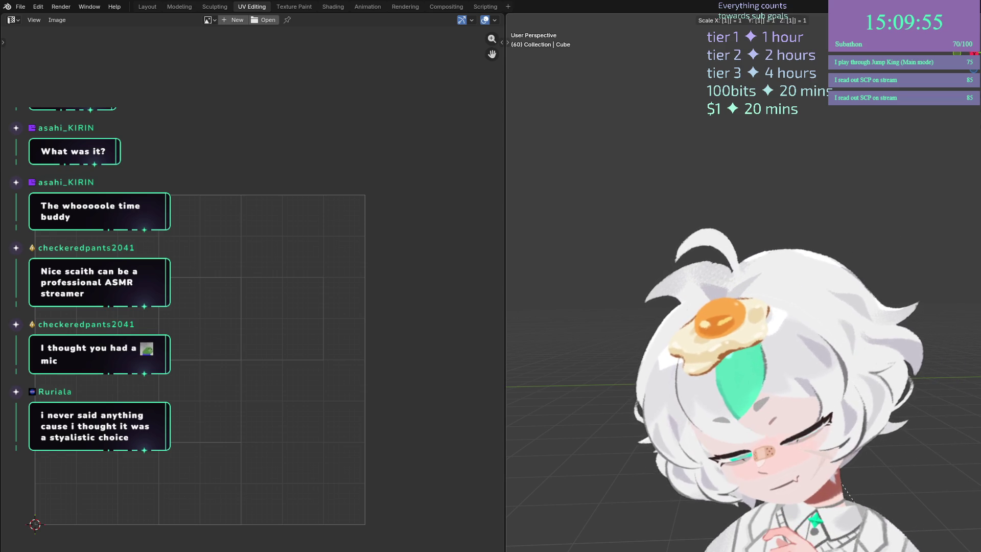
pyautogui.press('BackSpace')
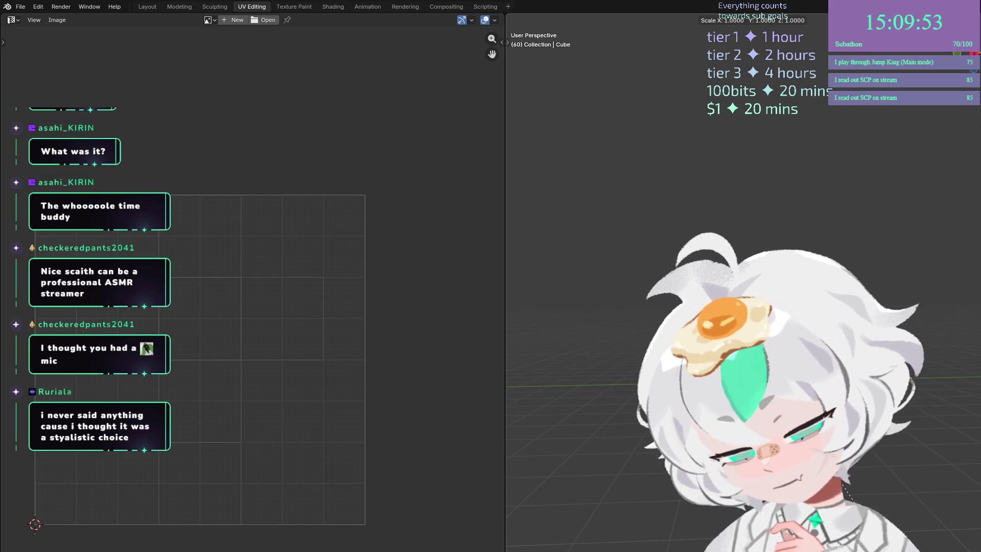
pyautogui.write('2.5')
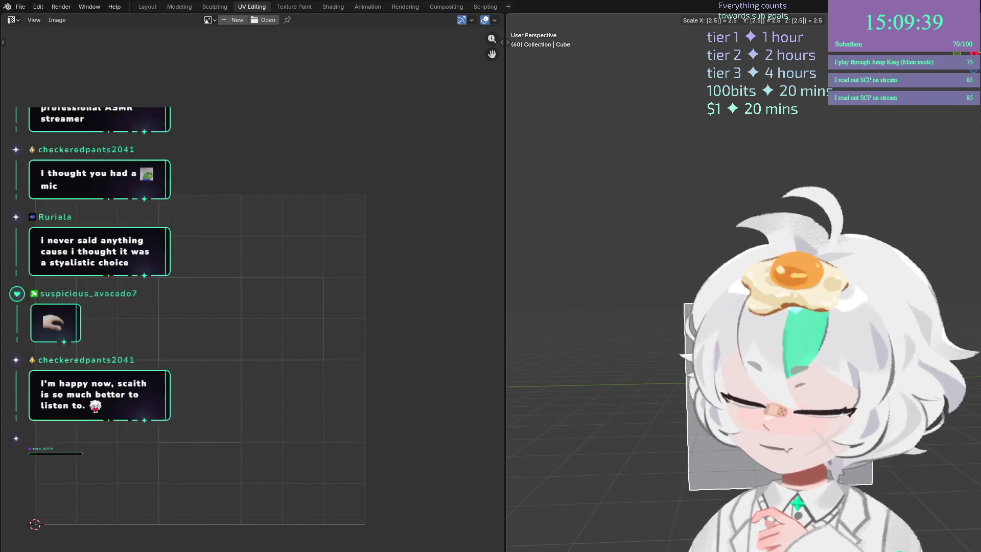
pyautogui.press('Return')
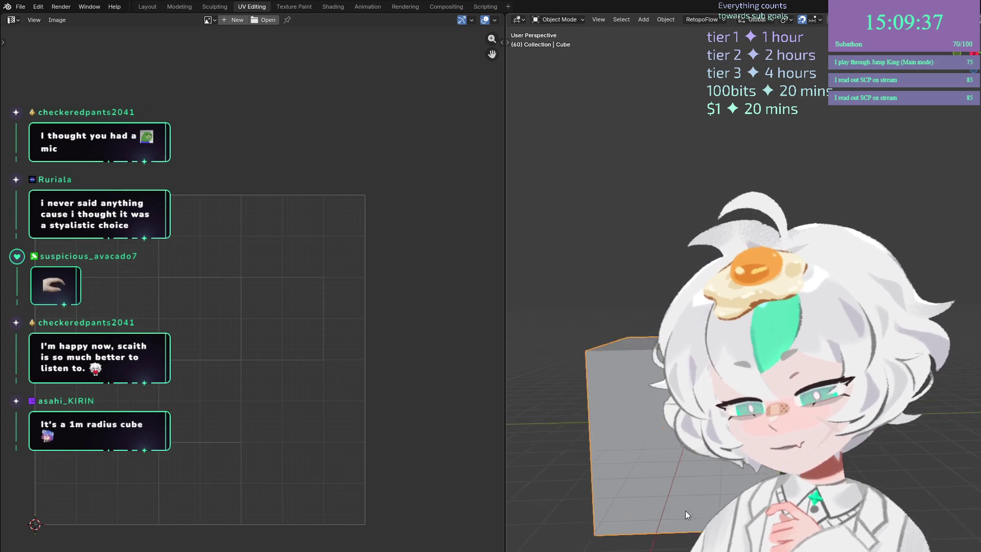
pyautogui.scroll(-3, 694, 548)
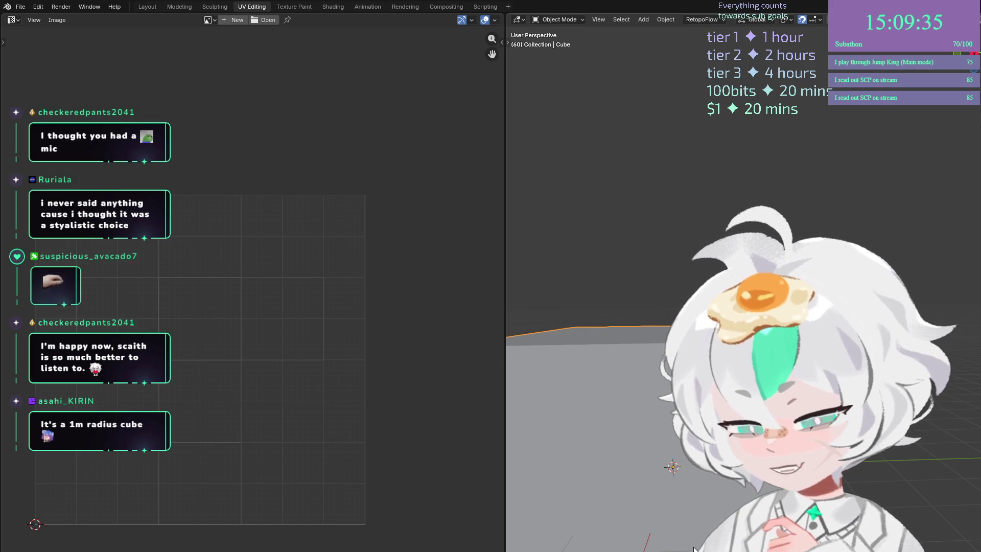
pyautogui.moveTo(694, 548); pyautogui.dragTo(694, 512)
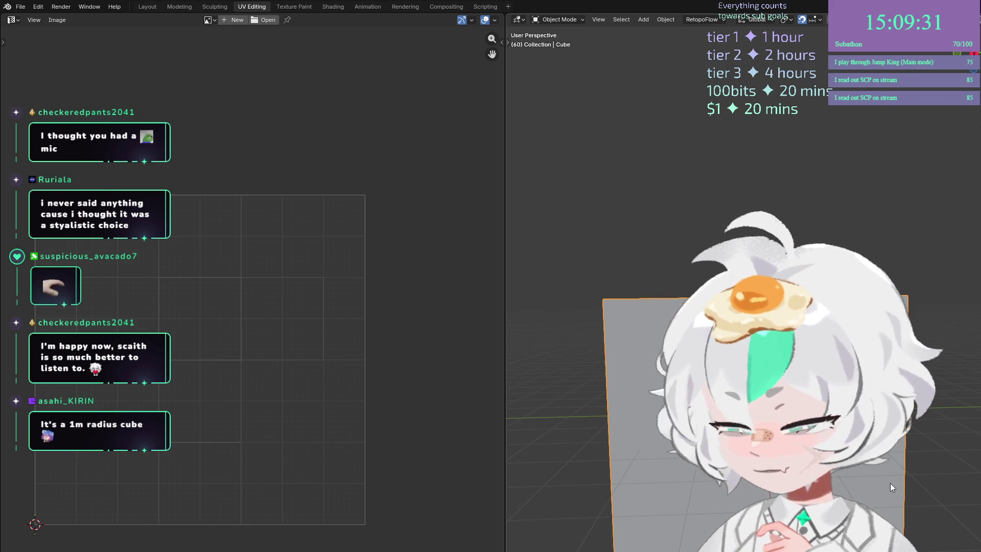
pyautogui.moveTo(693, 511); pyautogui.dragTo(636, 511)
pyautogui.press('Tab')
pyautogui.press('Tab')
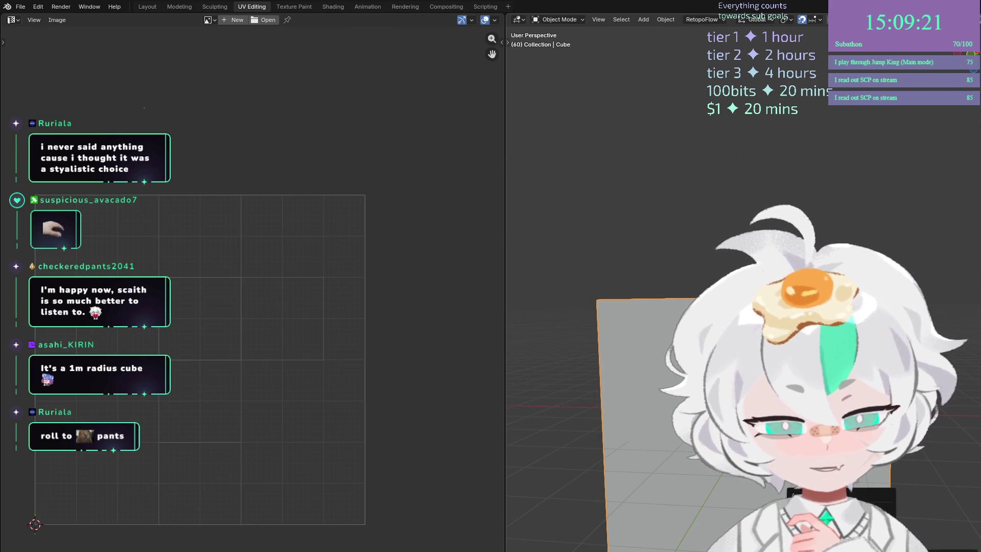
pyautogui.press('Tab')
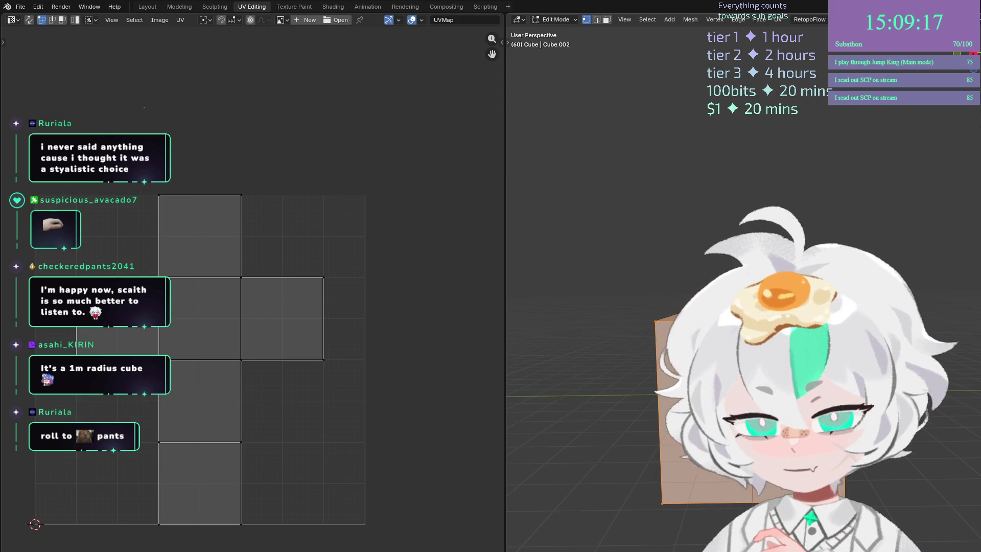
# In Right Ortho view, raise the cube's top face along Z.
pyautogui.press('Tab')
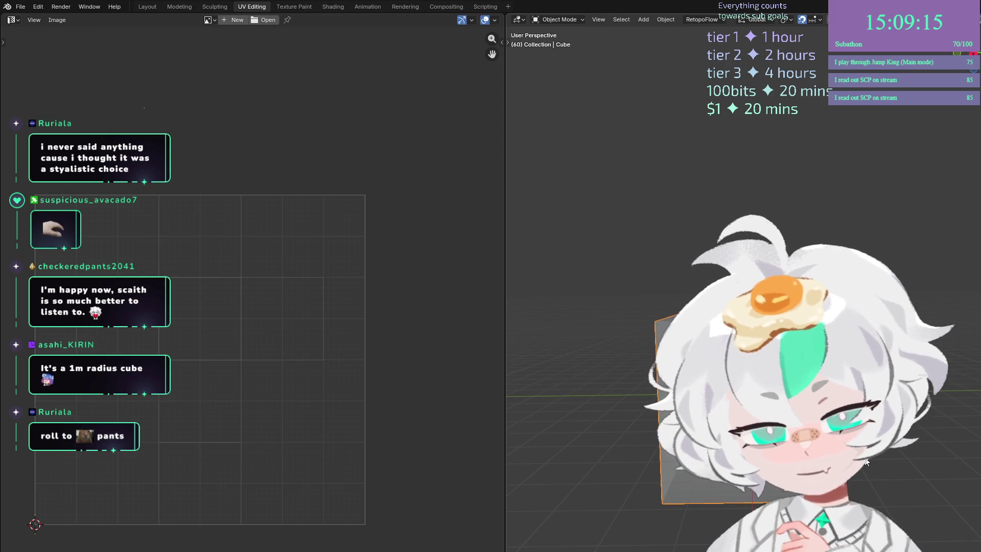
pyautogui.press('Tab')
pyautogui.press('KP_3')
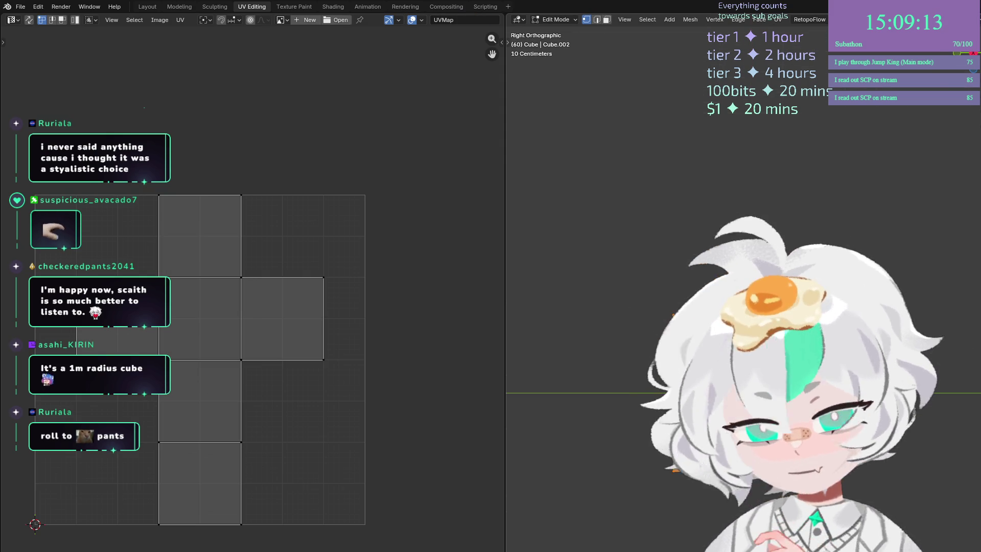
pyautogui.press('KP_8')
pyautogui.press('KP_4')
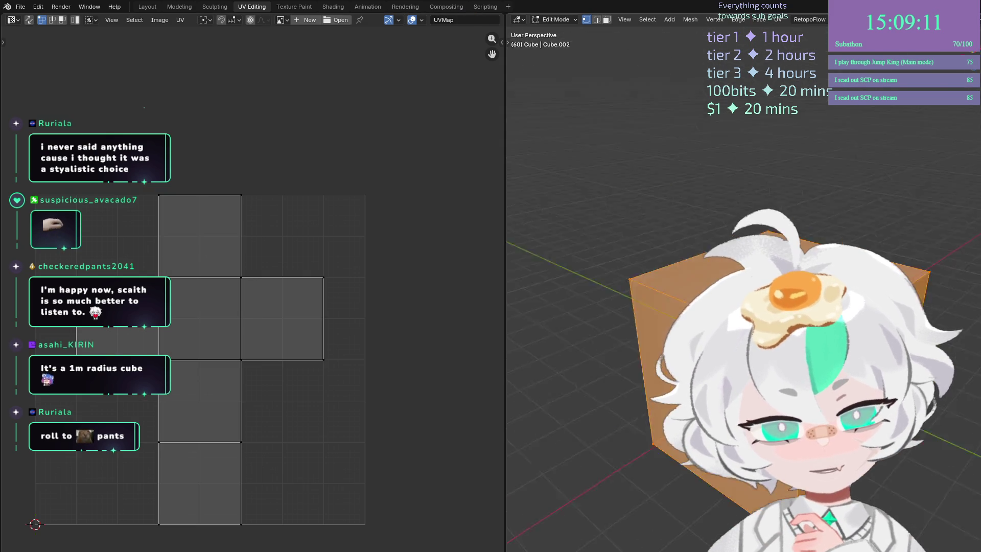
pyautogui.press('KP_3')
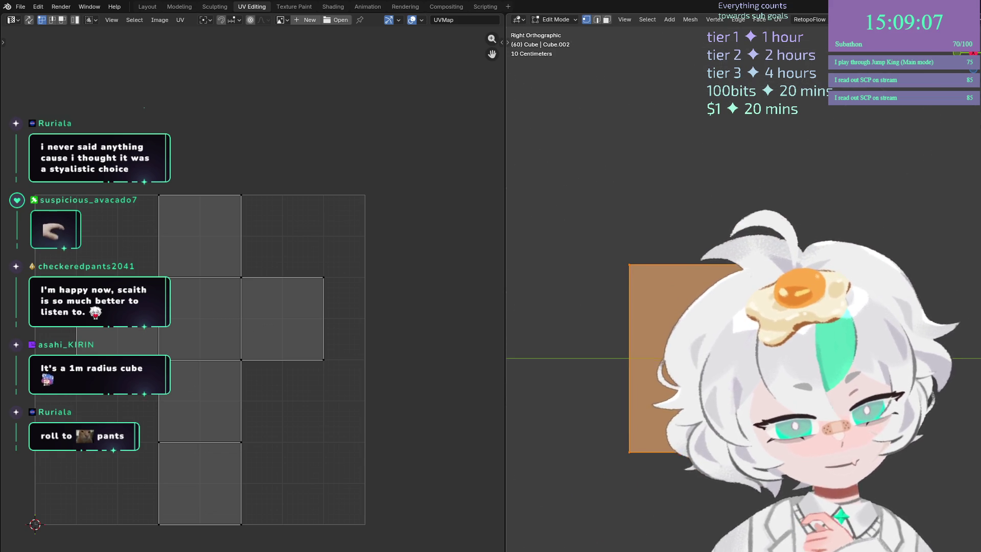
pyautogui.click(695, 307)
pyautogui.press('g')
pyautogui.press('z')
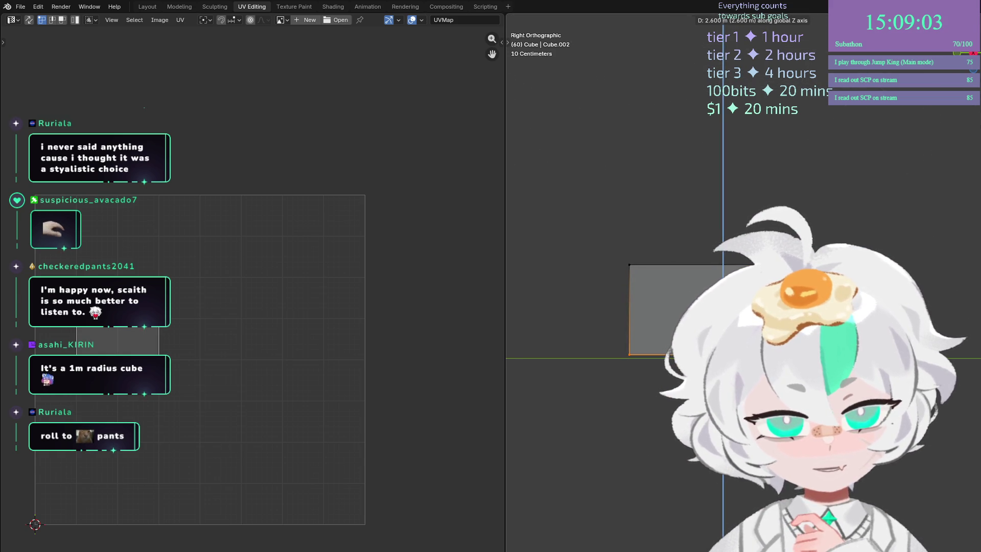
pyautogui.press('Return')
# Inspect the taller block from perspective and the right side, then go to Layout.
pyautogui.scroll(4, 689, 451)
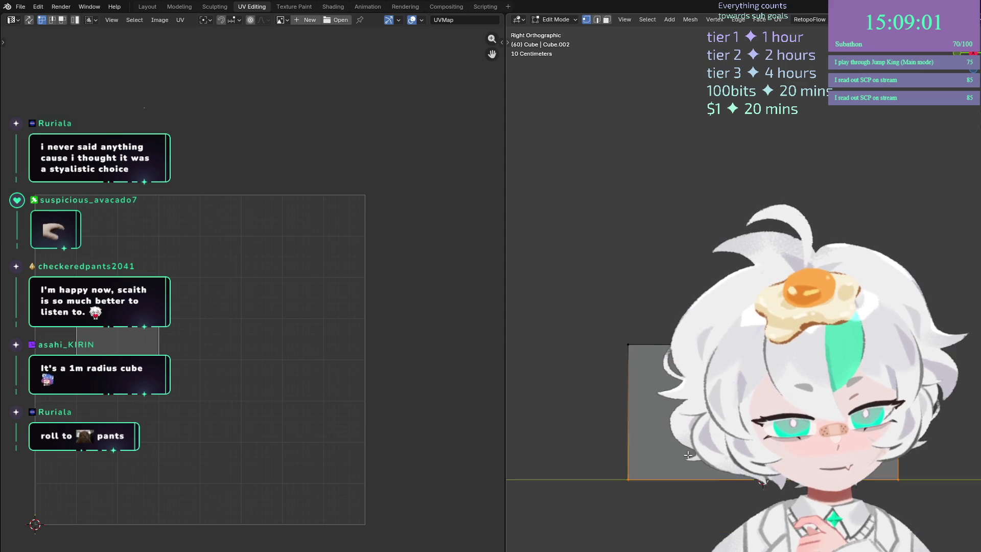
pyautogui.scroll(2, 688, 452)
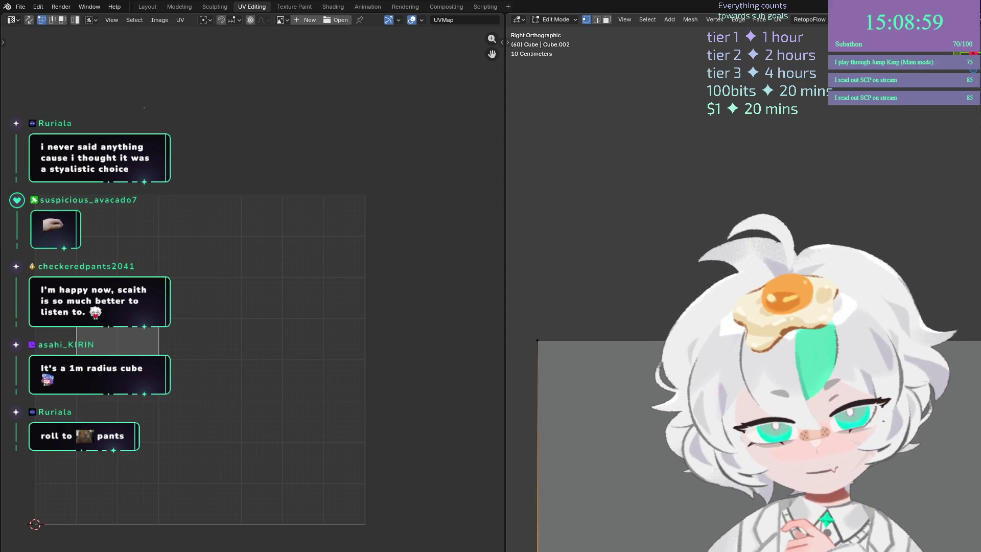
pyautogui.scroll(-2, 689, 452)
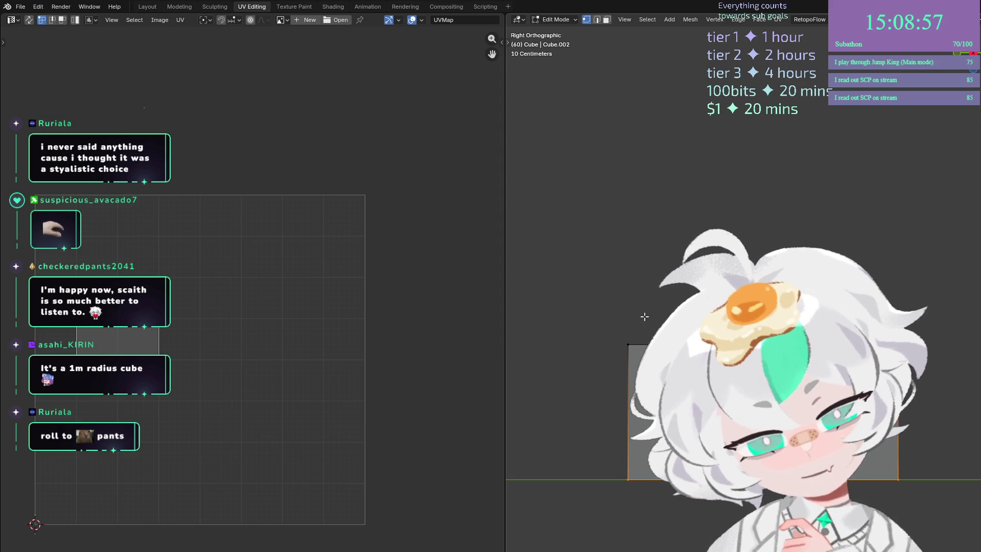
pyautogui.scroll(1, 645, 316)
pyautogui.scroll(-1, 645, 317)
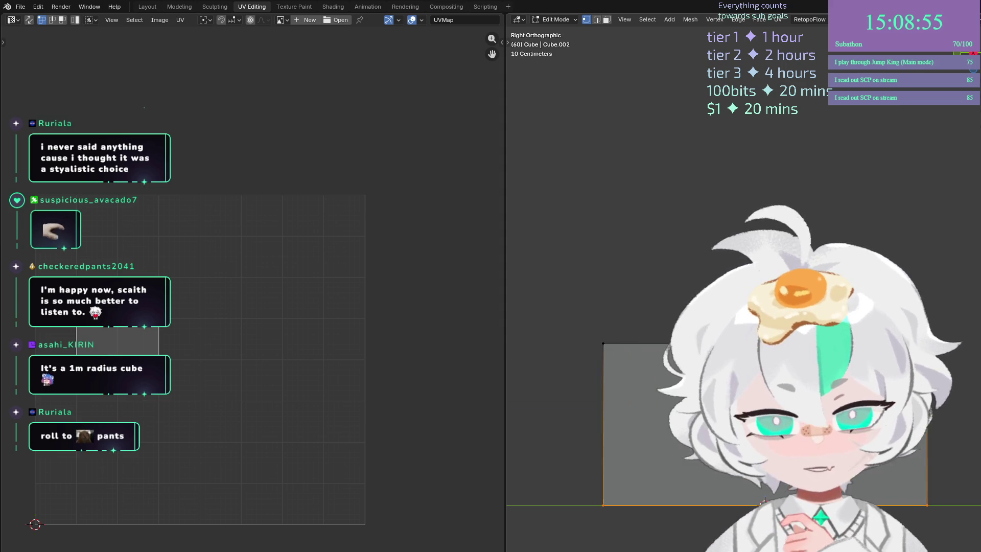
pyautogui.moveTo(762, 485); pyautogui.dragTo(762, 440)
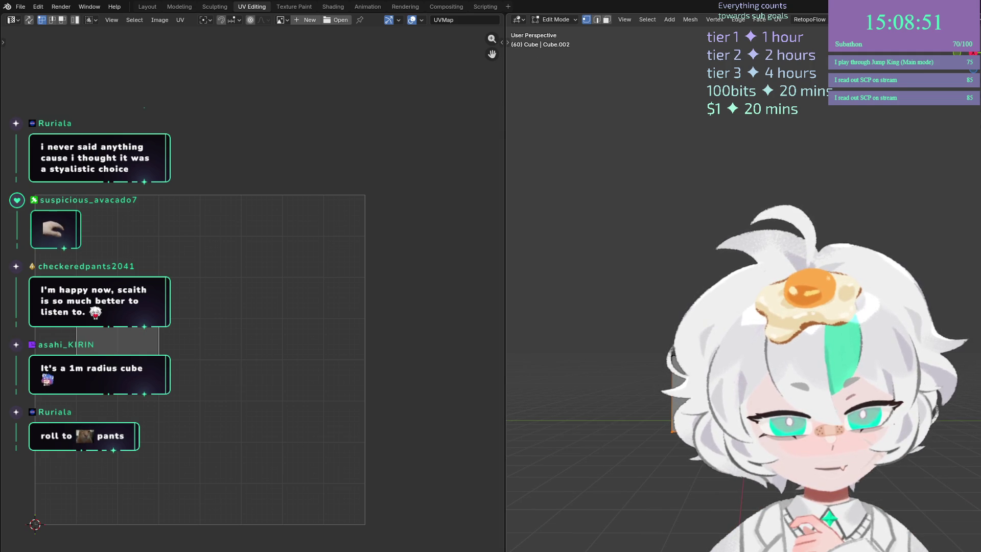
pyautogui.press('KP_3')
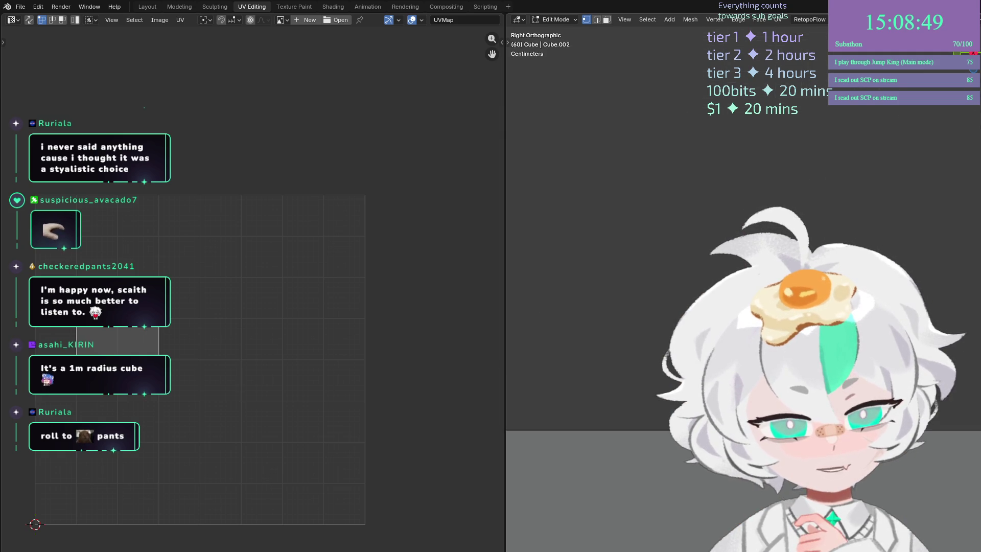
pyautogui.scroll(-3, 672, 406)
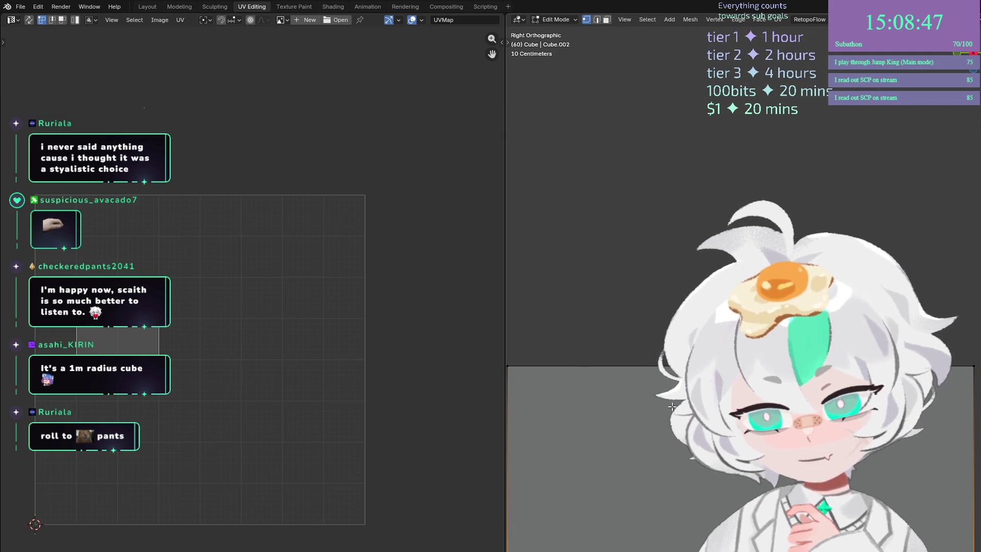
pyautogui.scroll(-2, 672, 406)
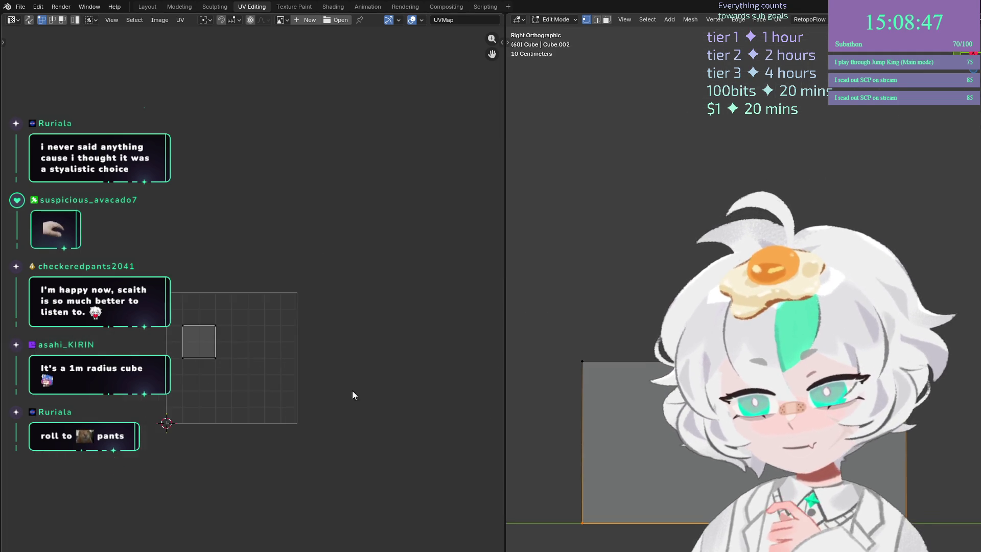
pyautogui.click(147, 6)
# Set up a right-side orthographic view of the cube and clear the selection.
pyautogui.press('ctrl+KP_7')
pyautogui.press('KP_3')
pyautogui.scroll(3, 519, 366)
pyautogui.moveTo(300, 196); pyautogui.dragTo(833, 366)
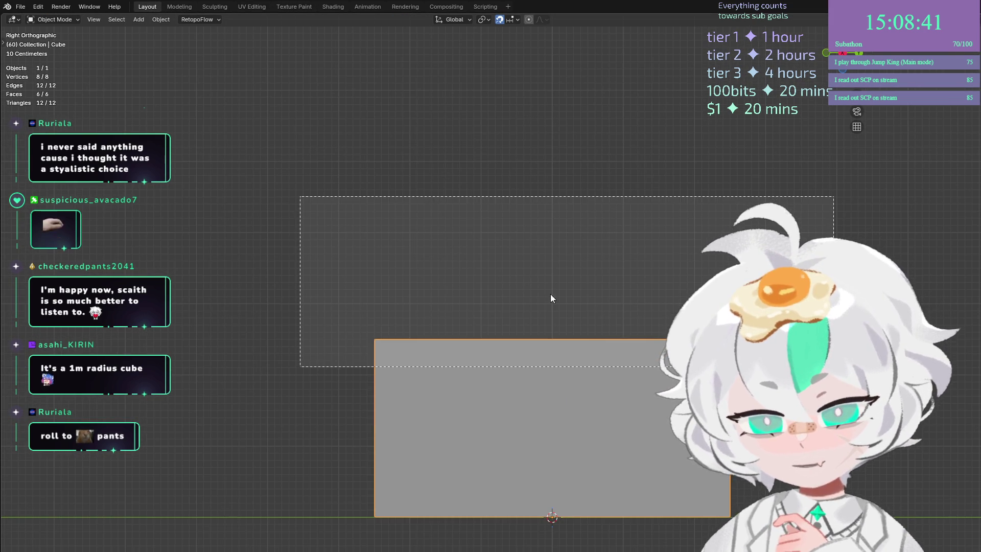
pyautogui.hotkey('alt', 'a')
pyautogui.hotkey('ctrl', 'b')
pyautogui.moveTo(319, 200); pyautogui.dragTo(791, 496)
pyautogui.moveTo(625, 356); pyautogui.dragTo(552, 306)
pyautogui.press('KP_3')
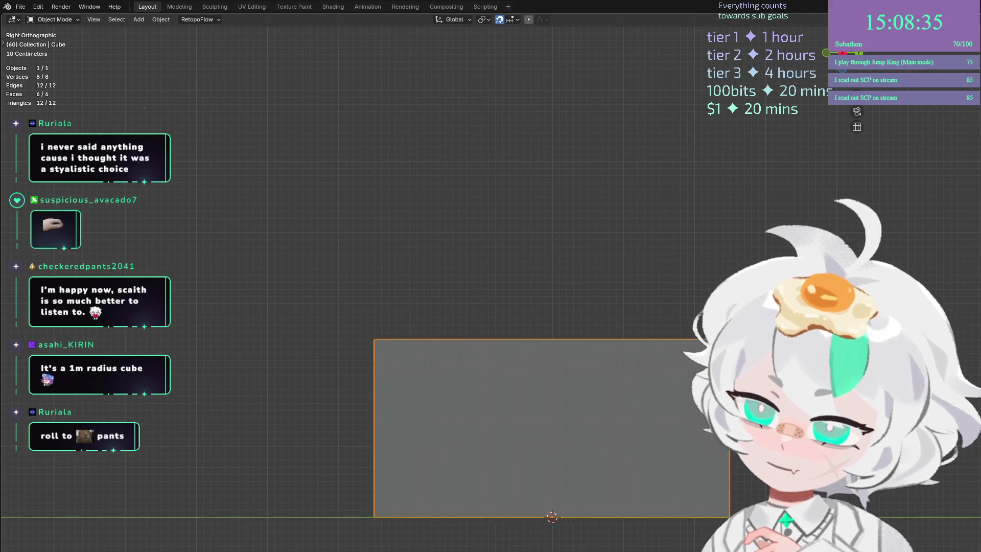
# Enter Edit Mode and invert the selection to the cube's top face.
pyautogui.press('Tab')
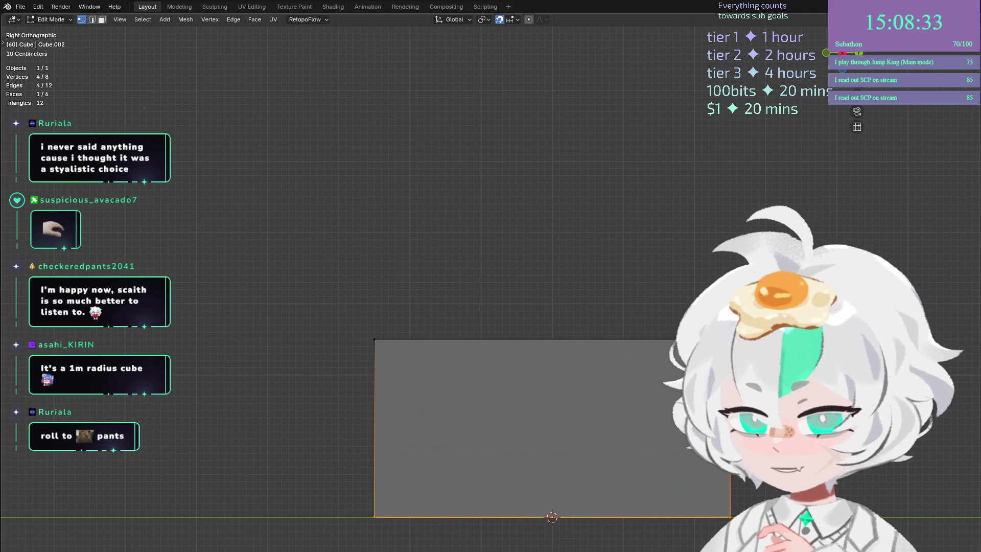
pyautogui.hotkey('ctrl', 'i')
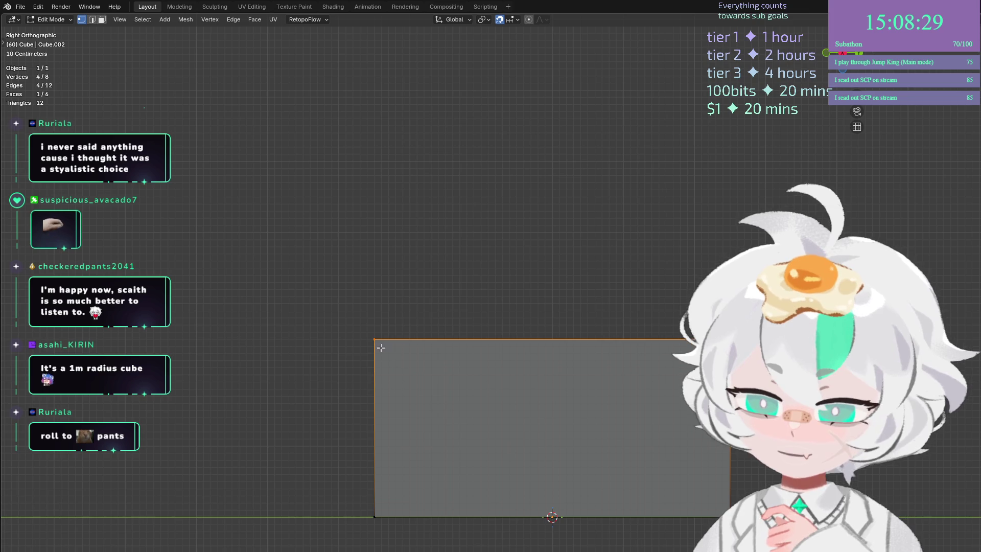
pyautogui.scroll(2, 390, 356)
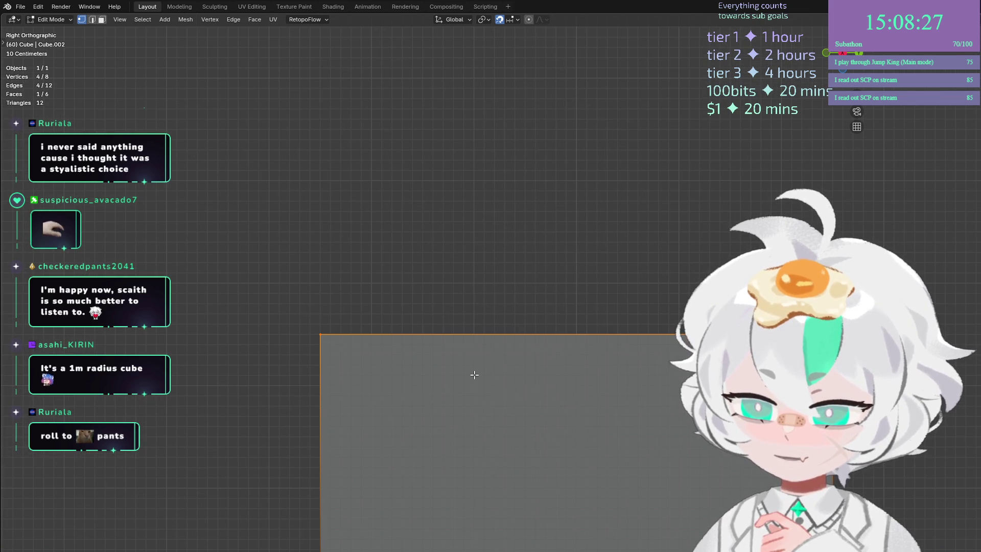
pyautogui.scroll(-5, 475, 375)
pyautogui.scroll(3, 477, 378)
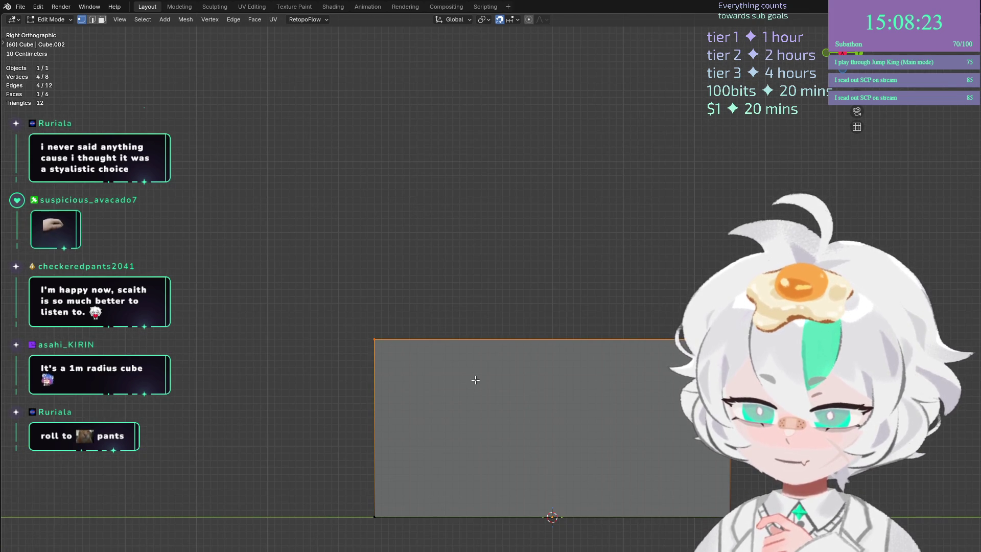
pyautogui.scroll(1, 485, 404)
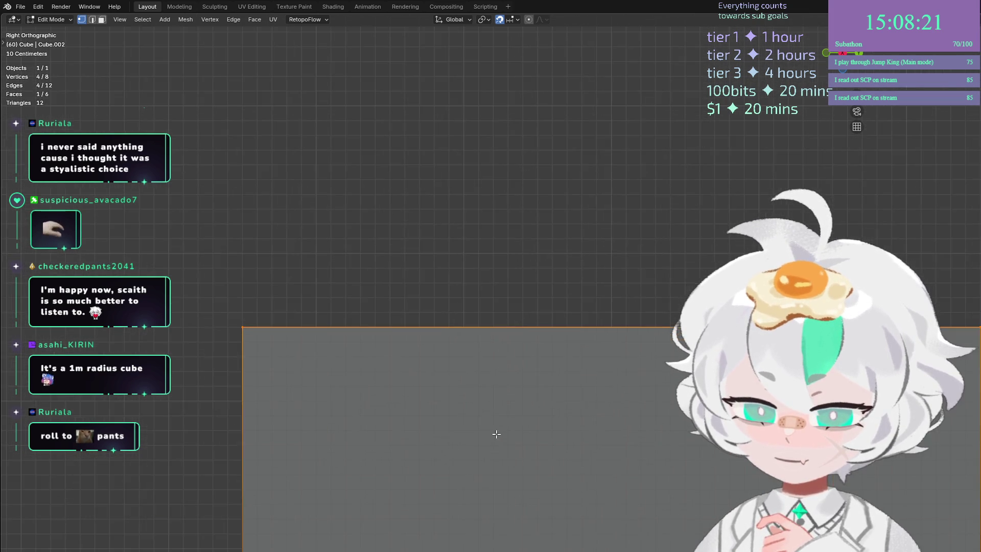
pyautogui.scroll(-5, 516, 460)
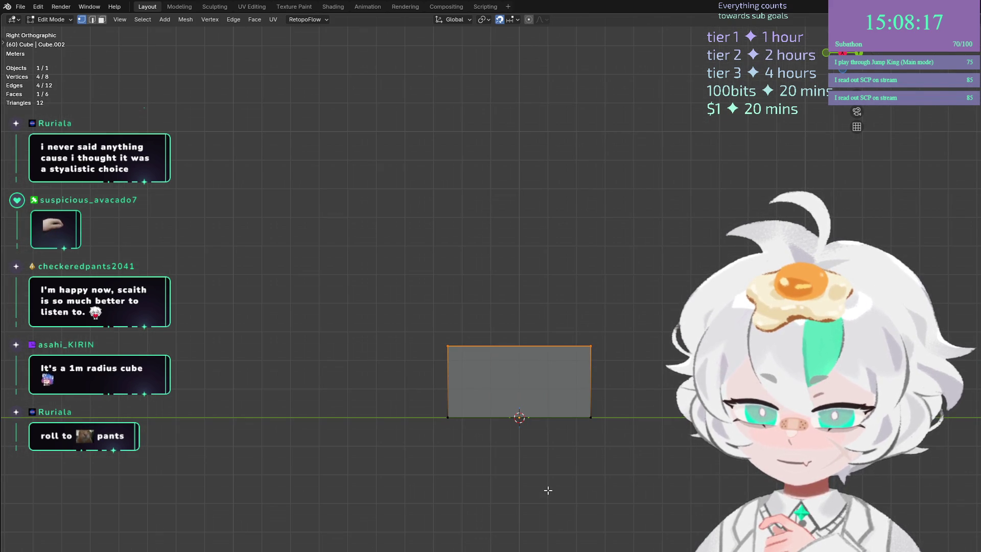
# Select the top edge vertices and move them along Z.
pyautogui.moveTo(665, 381); pyautogui.dragTo(549, 314)
pyautogui.press('g')
pyautogui.press('z')
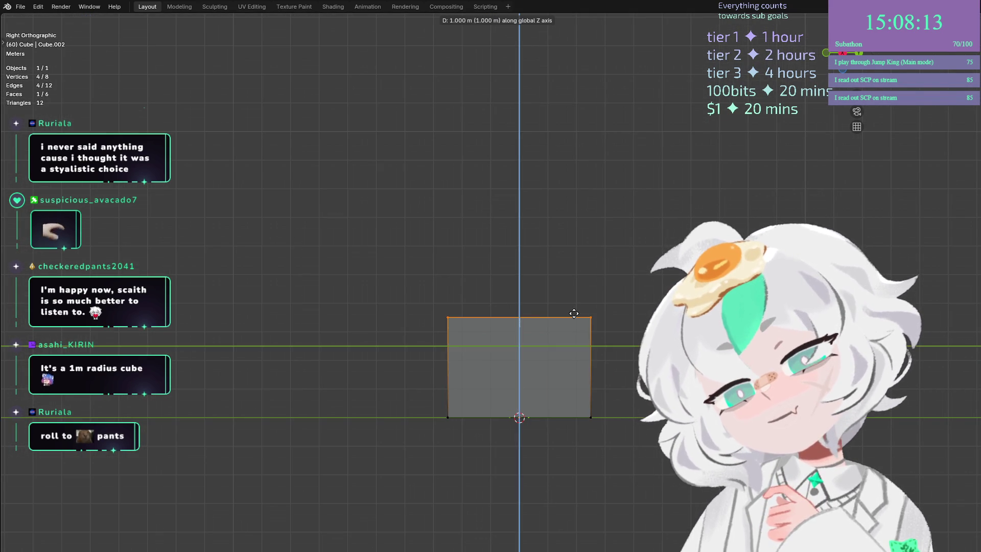
pyautogui.click(564, 340)
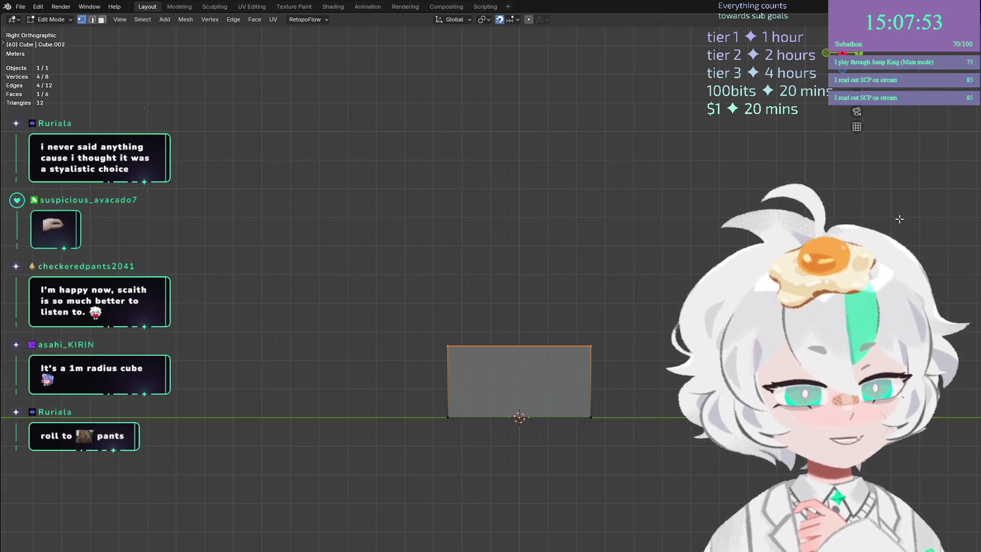
# Select all and scale the mesh by 2.
pyautogui.scroll(5, 556, 455)
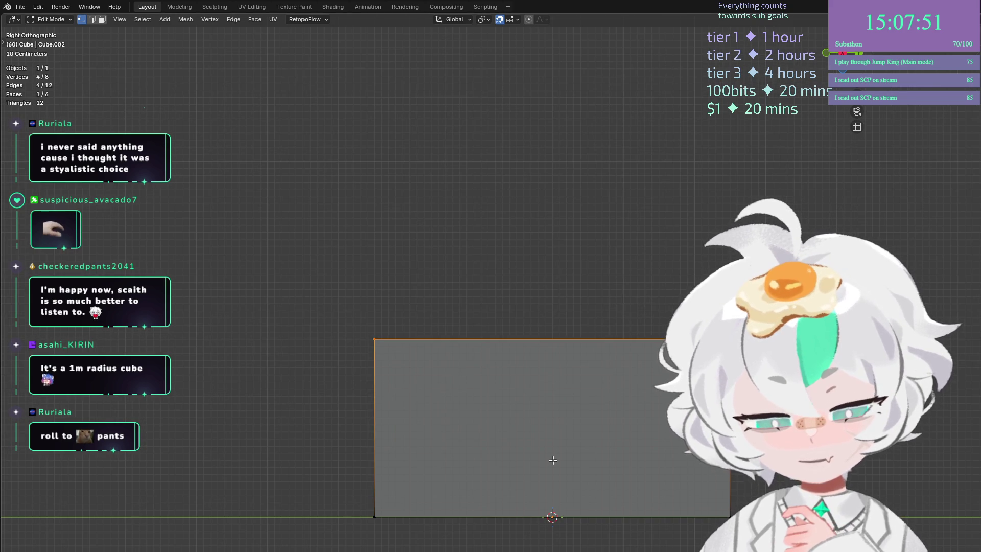
pyautogui.scroll(-5, 553, 460)
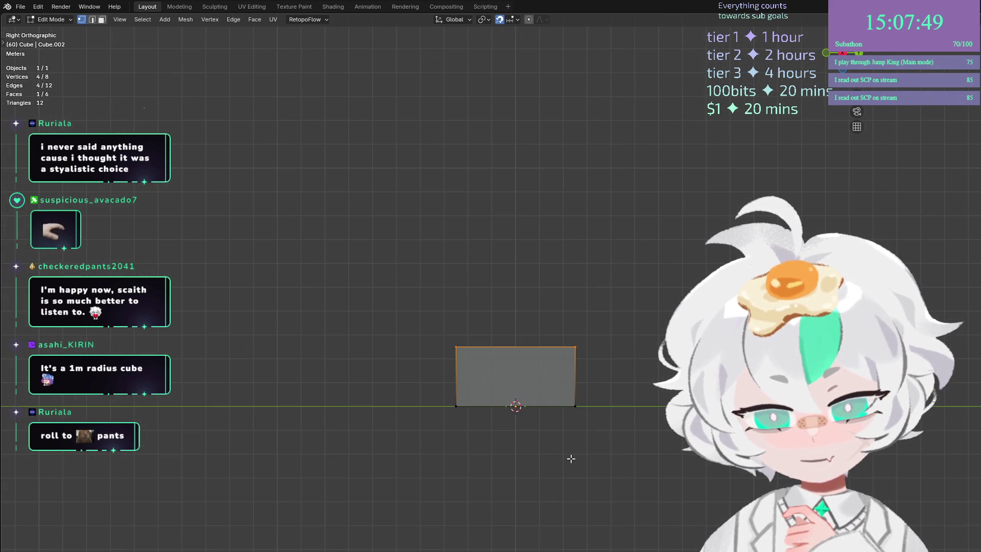
pyautogui.write('a')
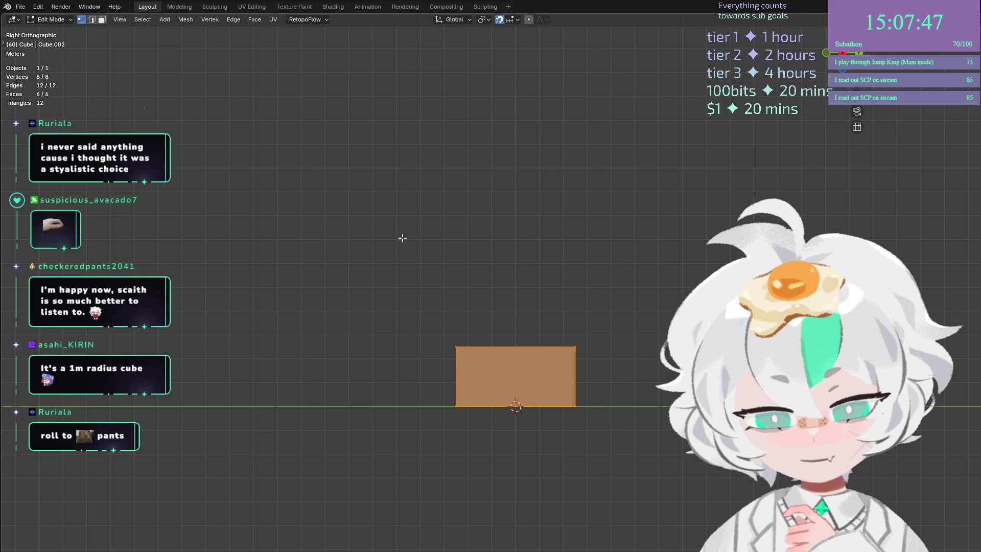
pyautogui.write('s2')
pyautogui.press('Return')
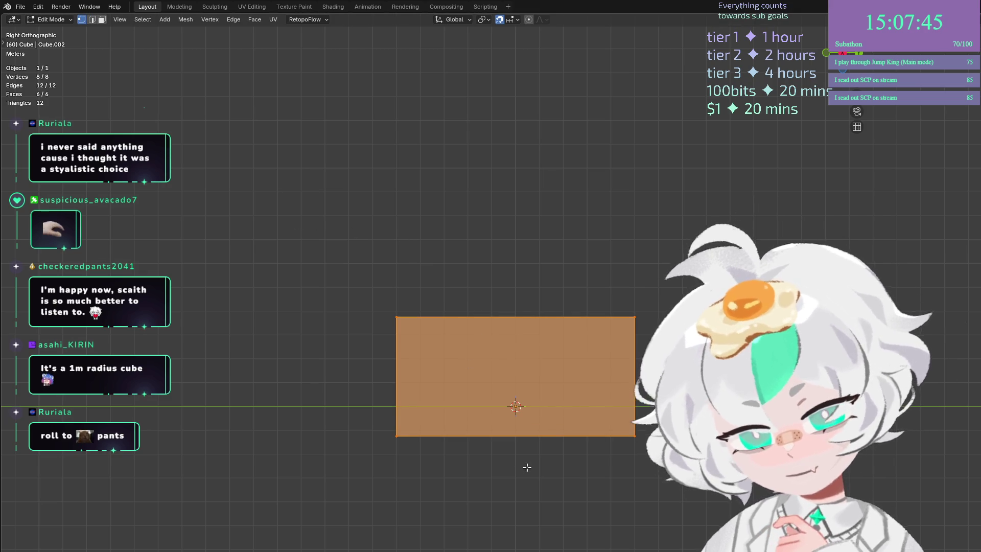
# Try vertical moves on the selection and the bottom face, cancelling both.
pyautogui.press('s')
pyautogui.press('z')
pyautogui.press('Escape')
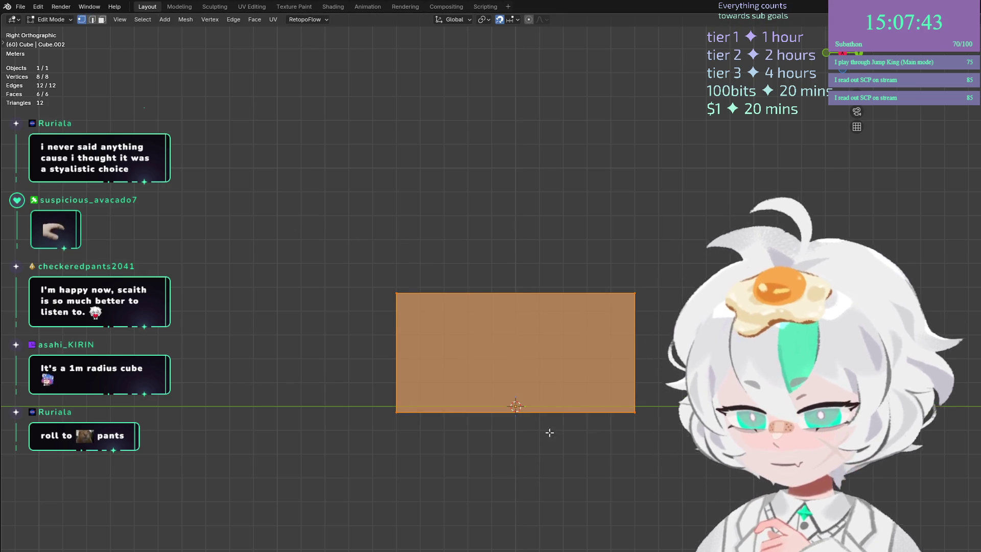
pyautogui.scroll(5, 604, 409)
pyautogui.scroll(-5, 603, 409)
pyautogui.moveTo(312, 363); pyautogui.dragTo(663, 509)
pyautogui.write('gz')
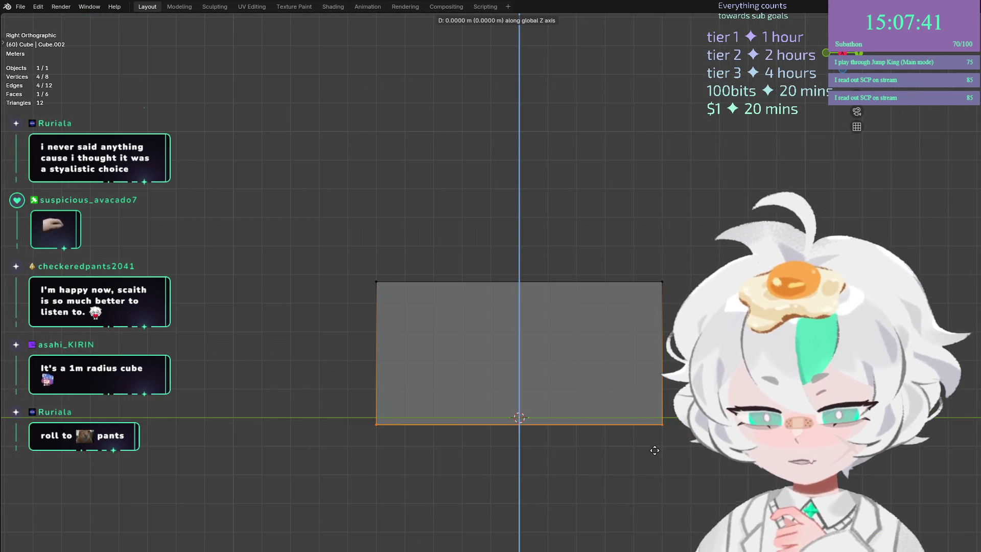
pyautogui.write('1')
pyautogui.press('Escape')
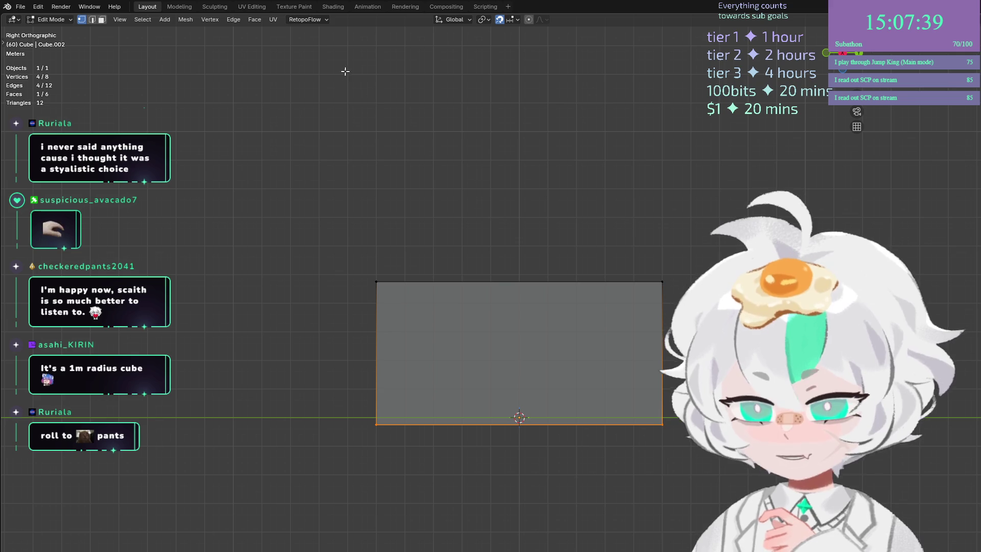
# Set snapping to Grid and move the bottom edge along Y under the top.
pyautogui.click(510, 20)
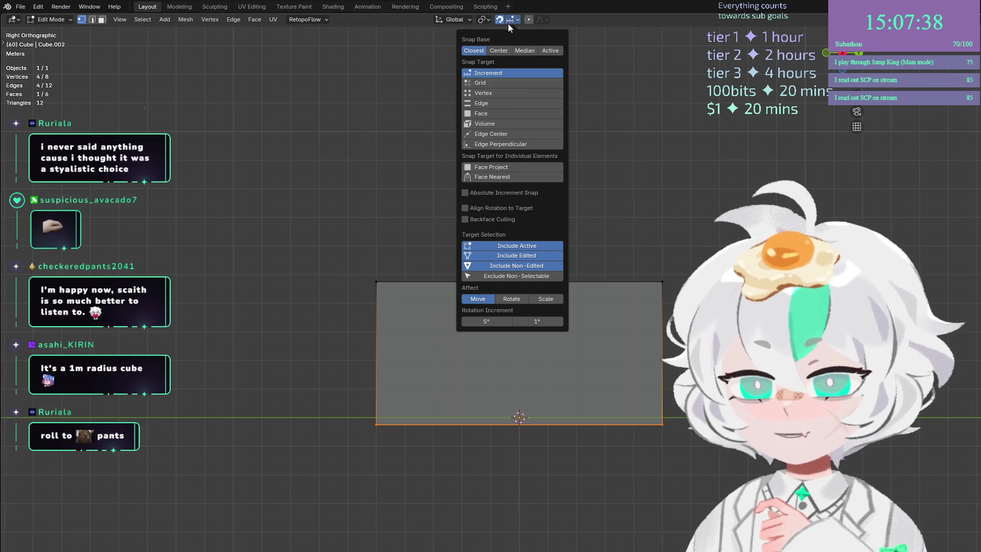
pyautogui.click(506, 83)
pyautogui.press('g')
pyautogui.press('y')
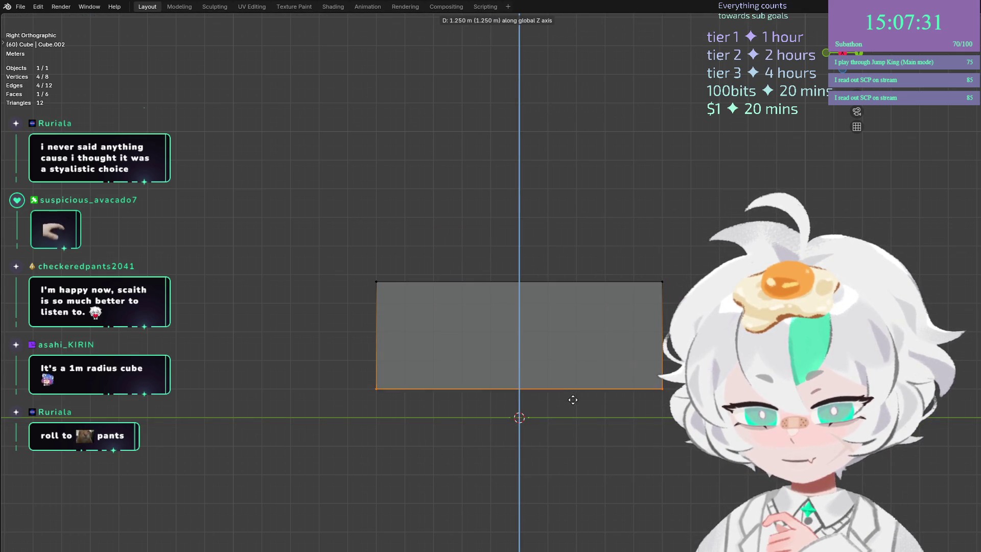
pyautogui.click(572, 417)
# Select the top edge and raise it along Z.
pyautogui.click(558, 281)
pyautogui.press('g')
pyautogui.press('y')
pyautogui.press('z')
pyautogui.press('Return')
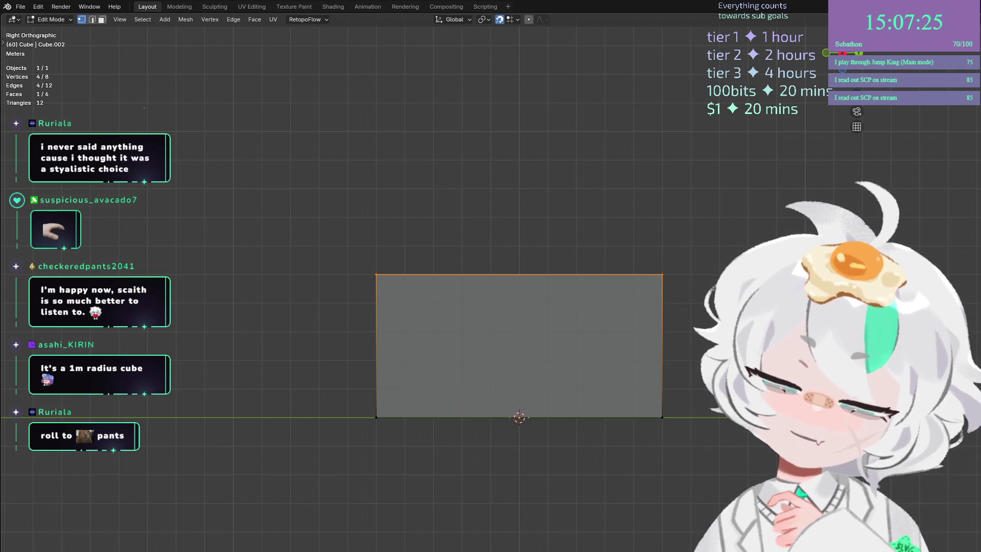
pyautogui.scroll(3, 648, 346)
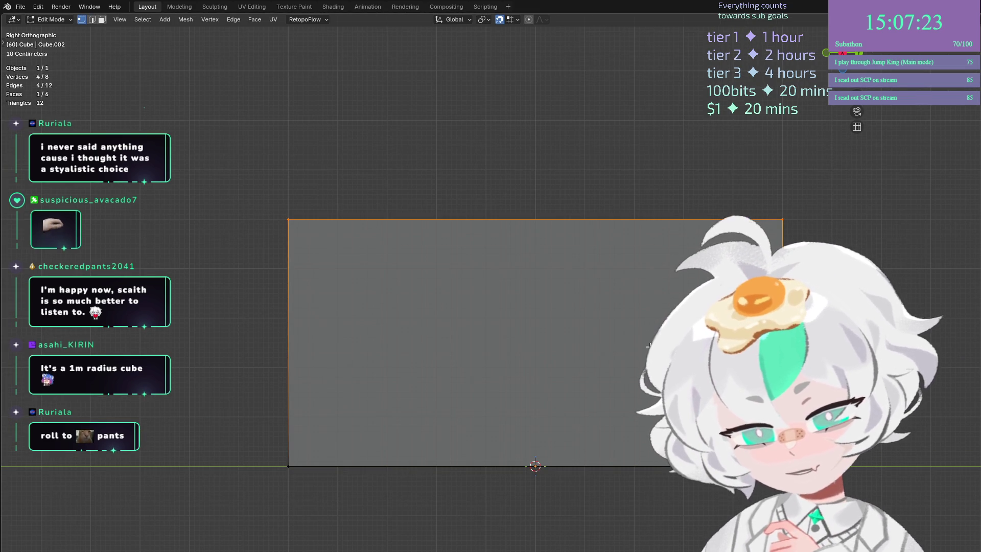
pyautogui.scroll(-1, 649, 346)
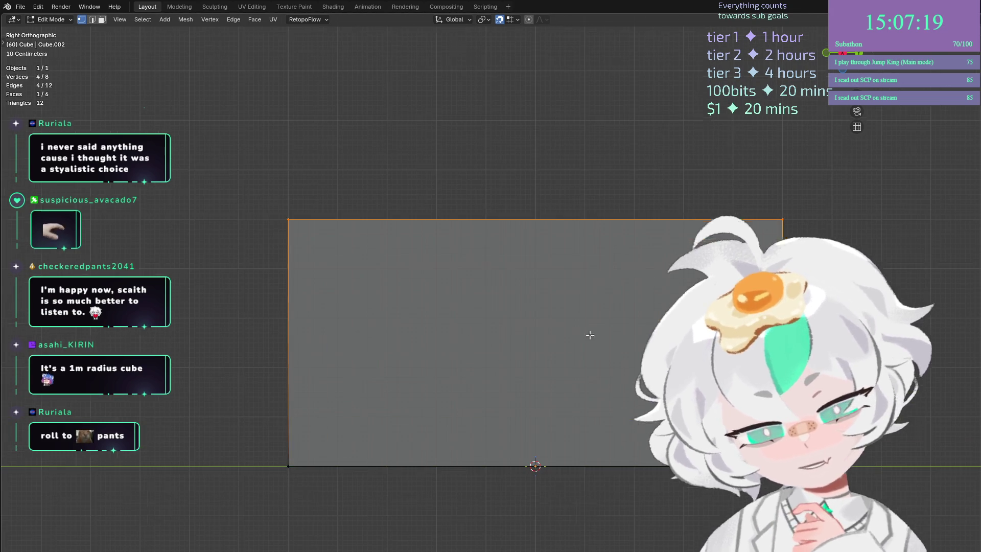
pyautogui.scroll(1, 587, 355)
pyautogui.scroll(-2, 586, 354)
# Back in Object Mode, apply the cube's rotation and scale.
pyautogui.click(21, 7)
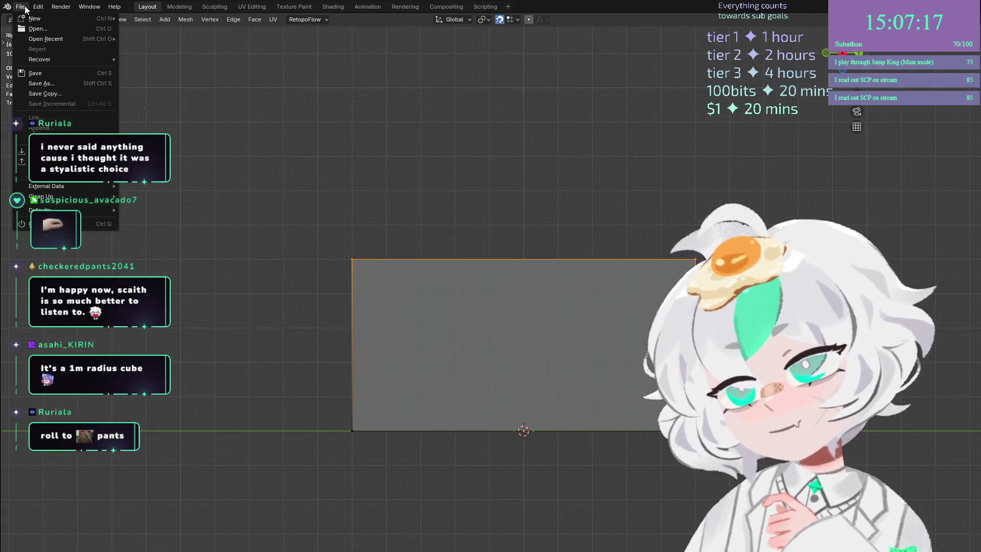
pyautogui.press('Tab')
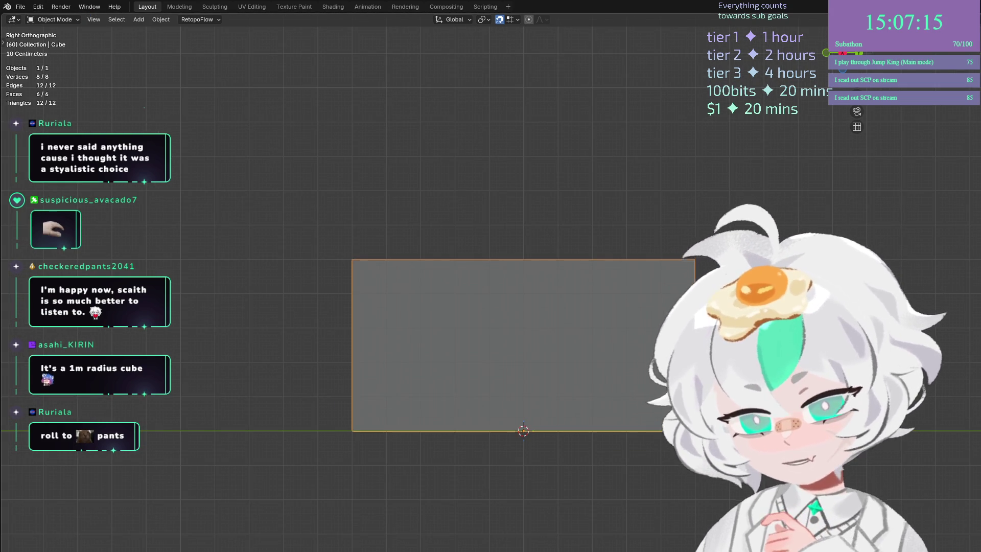
pyautogui.hotkey('ctrl', 'a')
pyautogui.click(644, 316)
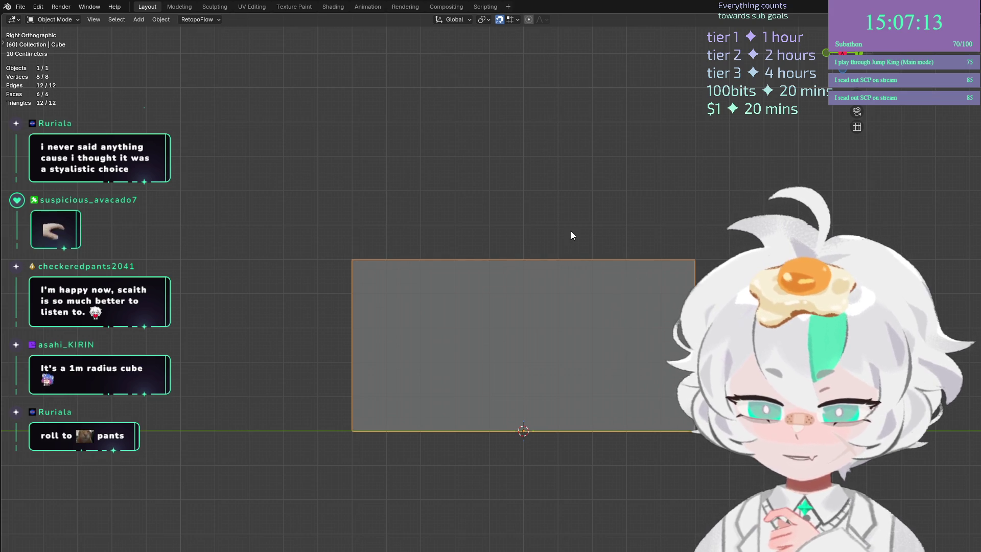
# Export the mesh from the File menu.
pyautogui.click(21, 6)
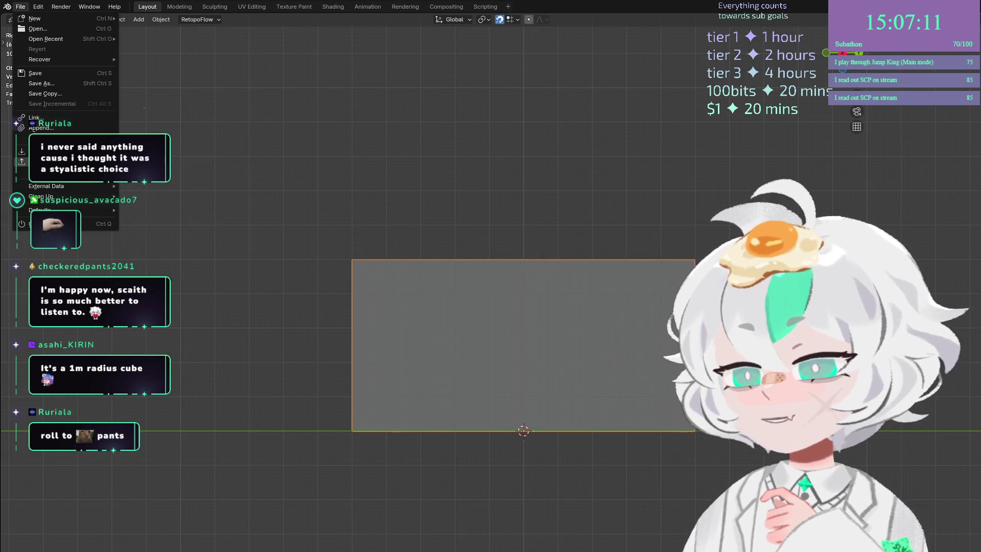
pyautogui.moveTo(56, 162)
pyautogui.click(185, 247)
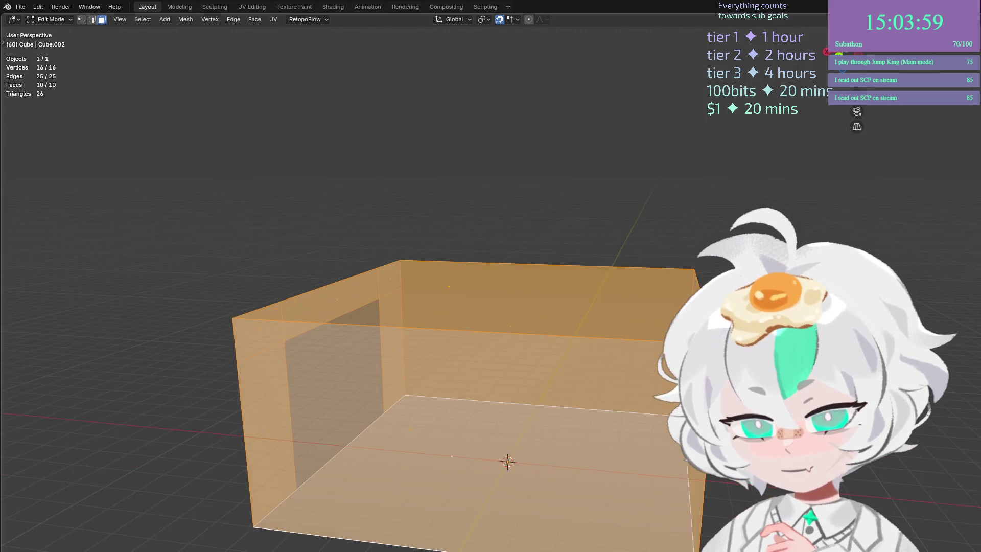
# With pivot on Active Element, shrink the selection along X and leave Edit Mode.
pyautogui.click(483, 19)
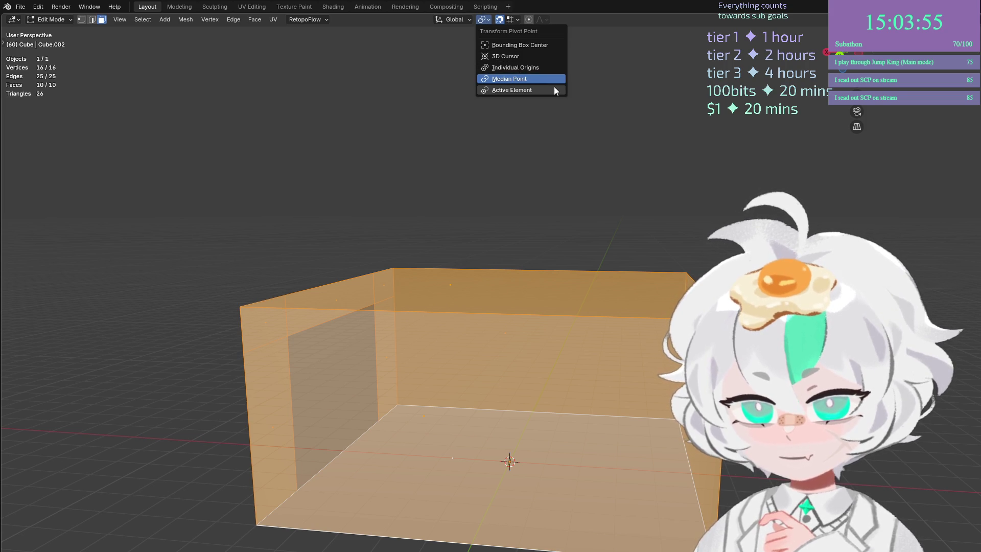
pyautogui.click(554, 91)
pyautogui.press('x')
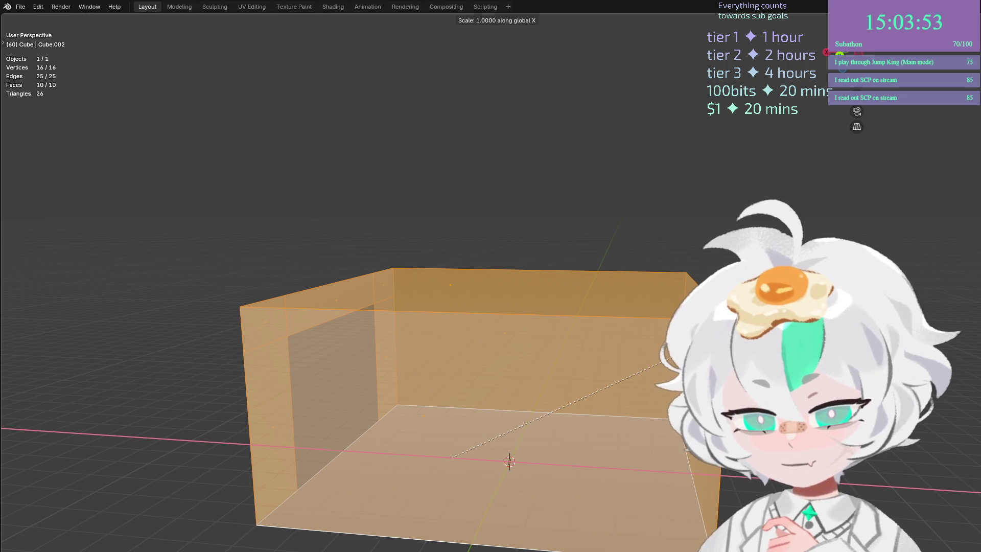
pyautogui.click(510, 460)
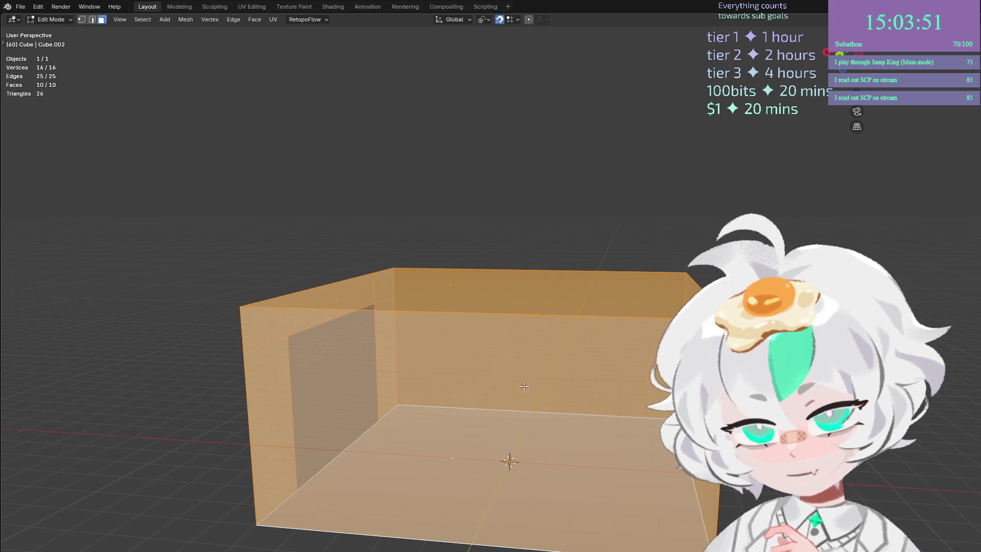
pyautogui.scroll(3, 568, 475)
pyautogui.scroll(-3, 569, 475)
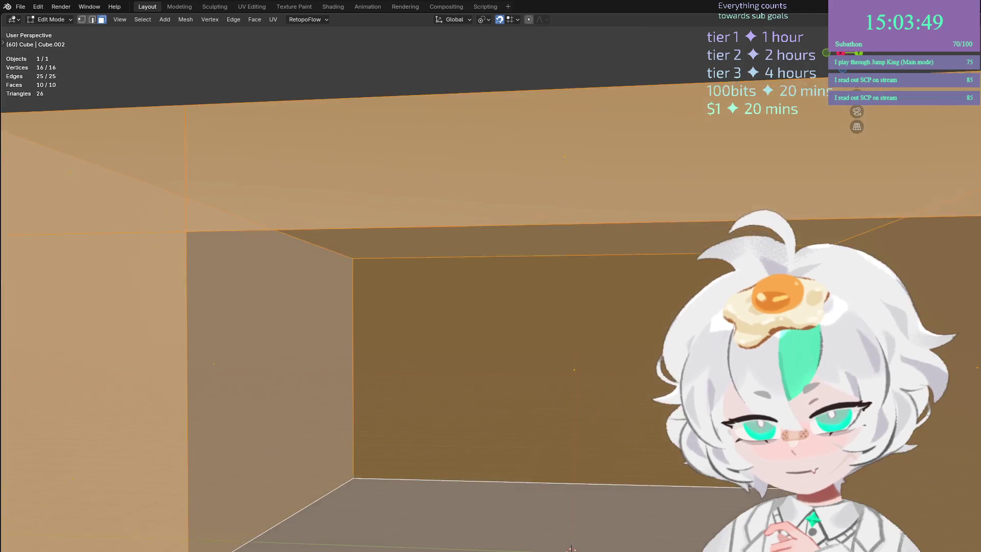
pyautogui.press('Tab')
pyautogui.press('Tab')
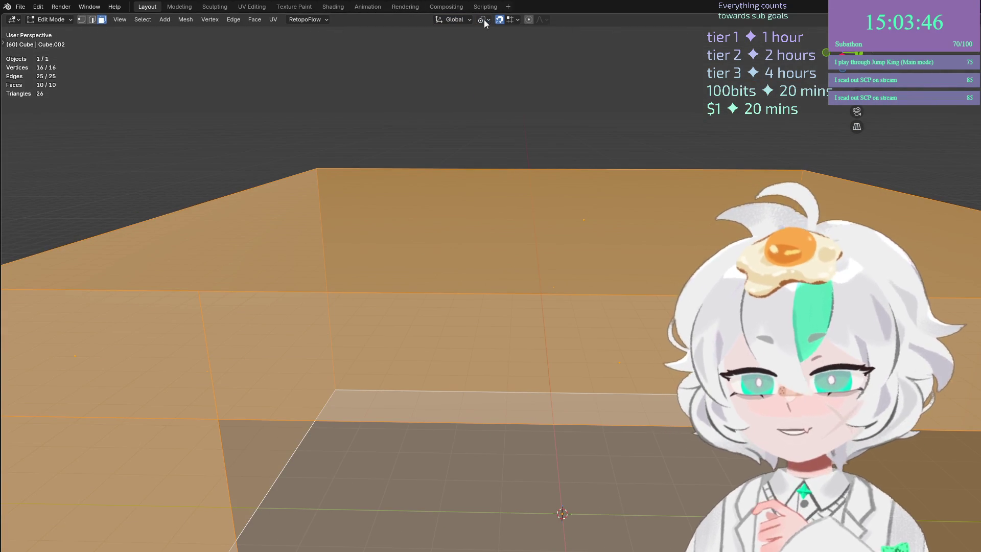
# Pivot on the 3D cursor and scale the box to 0.2 along X.
pyautogui.click(484, 20)
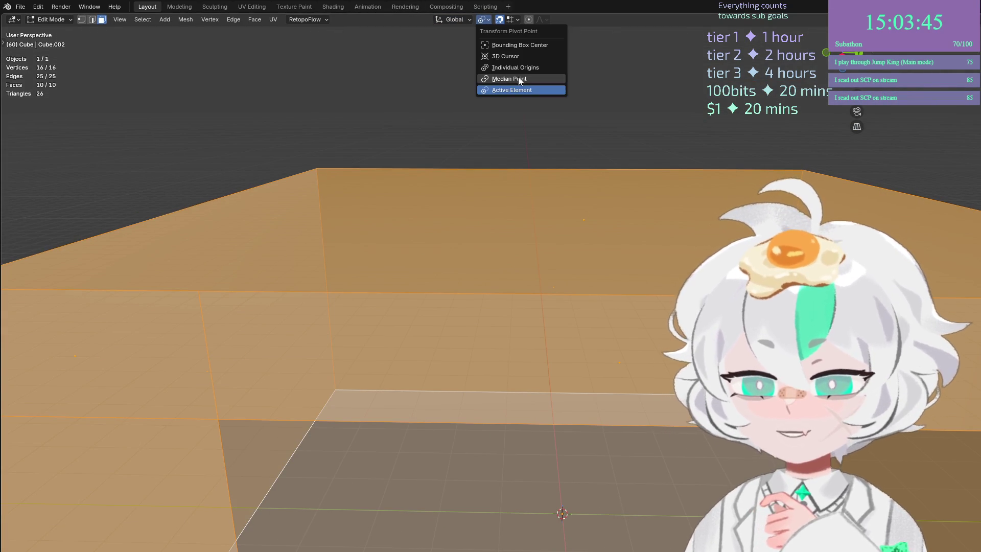
pyautogui.click(526, 58)
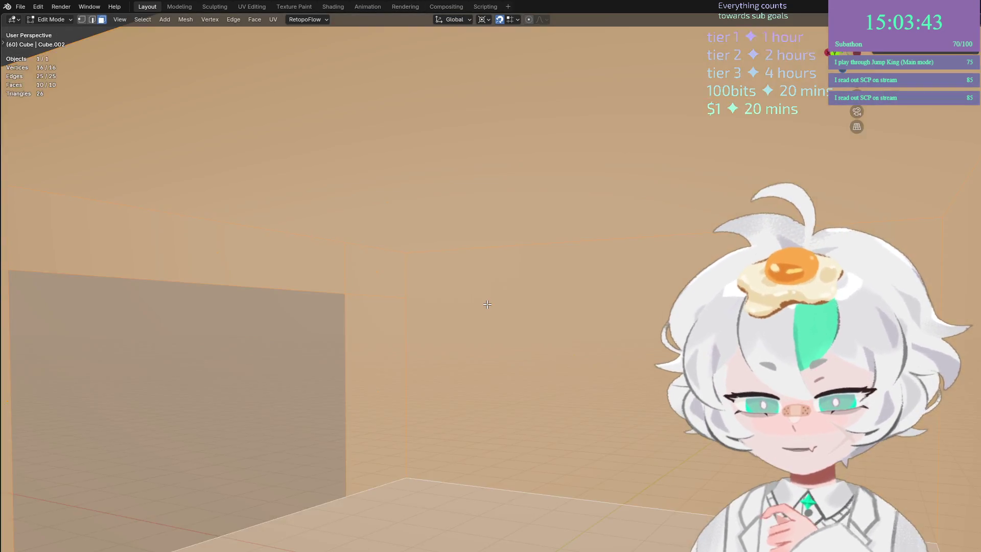
pyautogui.press('s')
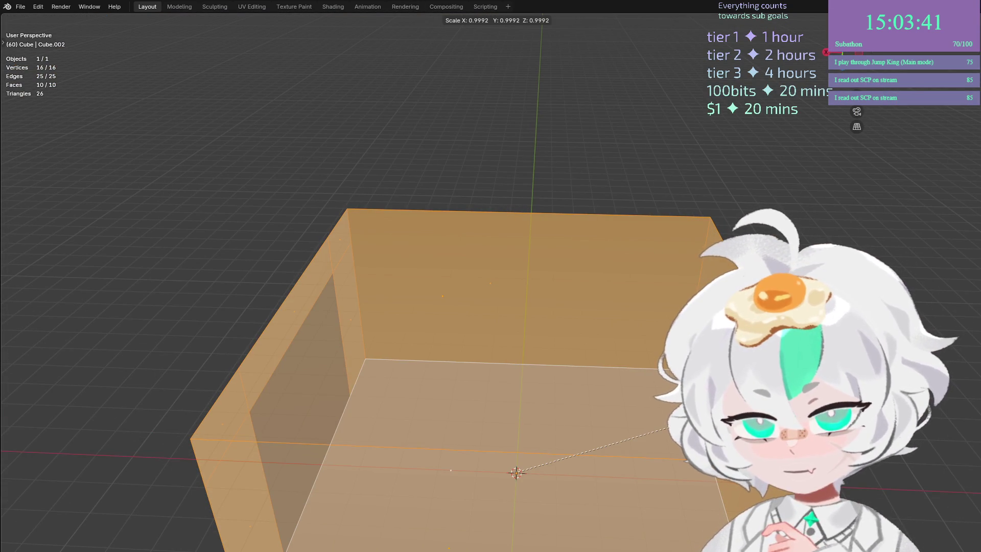
pyautogui.press('x')
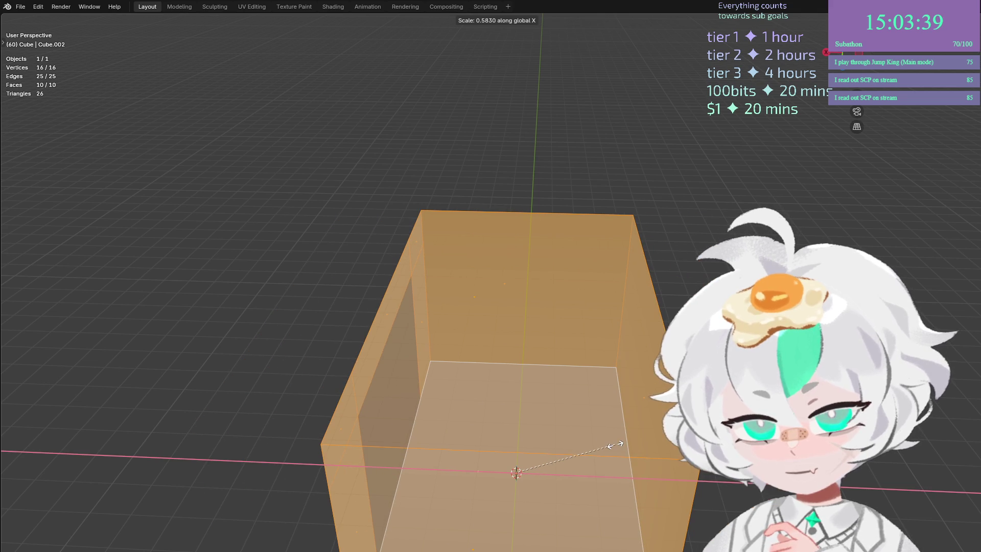
pyautogui.write('.2')
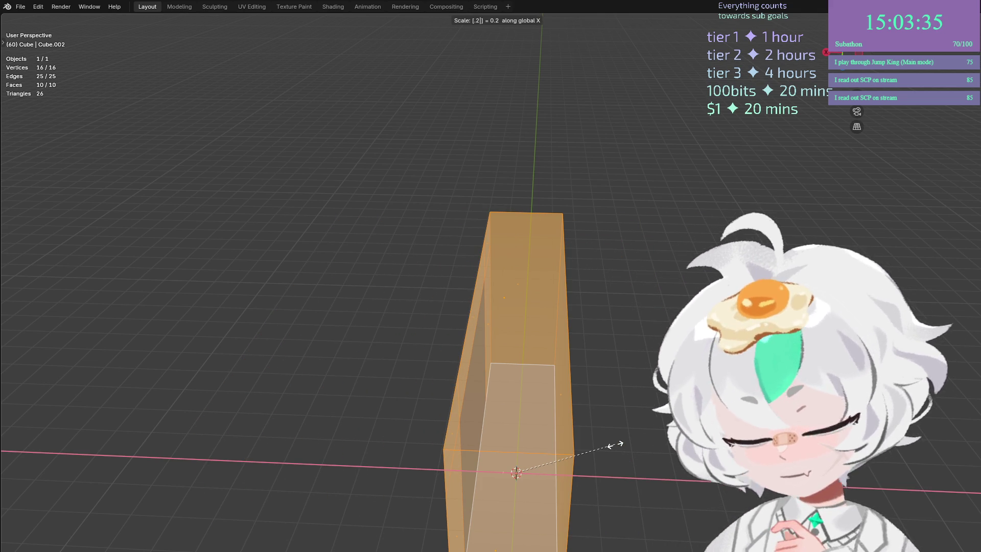
pyautogui.press('Return')
pyautogui.moveTo(615, 445); pyautogui.dragTo(598, 463)
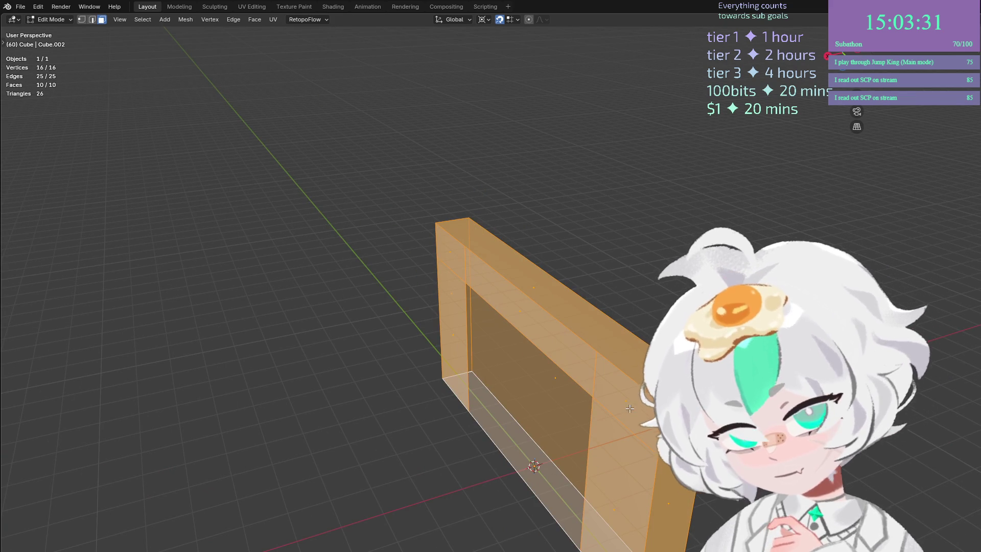
# Orbit around the slab and reselect the whole box.
pyautogui.scroll(5, 625, 416)
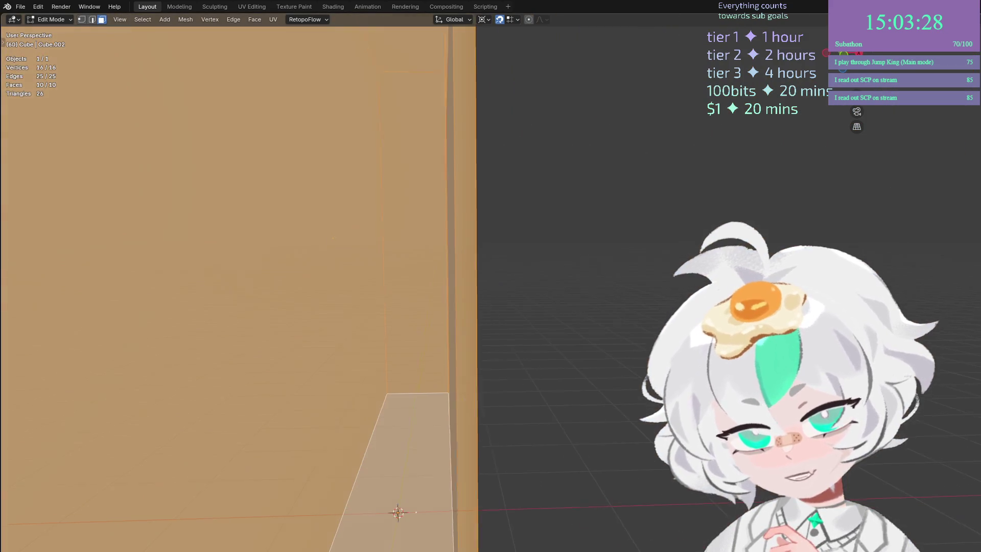
pyautogui.scroll(-5, 480, 467)
pyautogui.moveTo(480, 467)
pyautogui.mouseDown()
pyautogui.moveTo(511, 450)
pyautogui.moveTo(583, 438)
pyautogui.moveTo(479, 467)
pyautogui.moveTo(552, 449)
pyautogui.moveTo(559, 418)
pyautogui.moveTo(486, 403)
pyautogui.moveTo(471, 389)
pyautogui.mouseUp()
pyautogui.scroll(4, 552, 449)
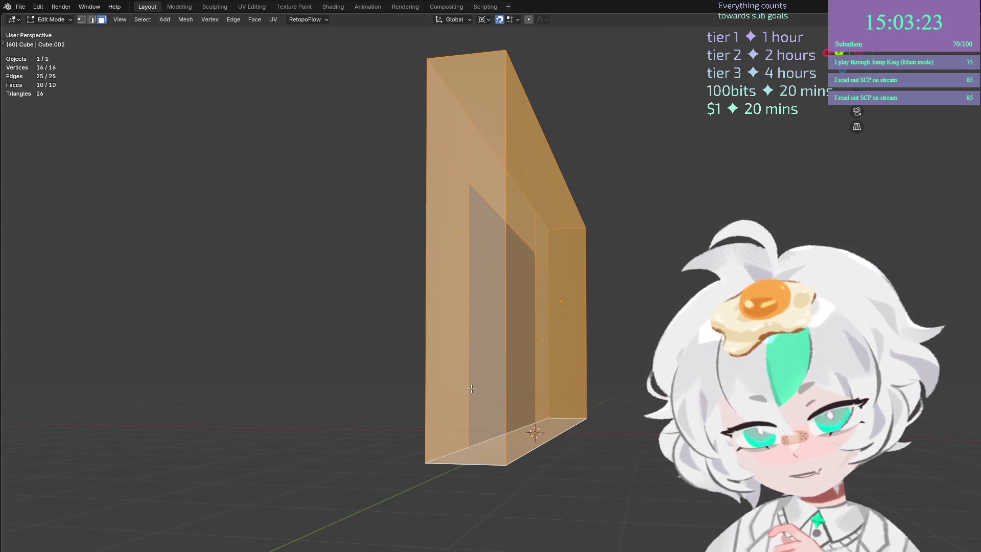
pyautogui.hotkey('alt', 'a')
pyautogui.moveTo(558, 385); pyautogui.dragTo(491, 394)
pyautogui.press('a')
# Add extra vertices to the frame mesh and select the arch's bottom face.
pyautogui.hotkey('ctrl', 'z')
pyautogui.moveTo(529, 440); pyautogui.dragTo(471, 440)
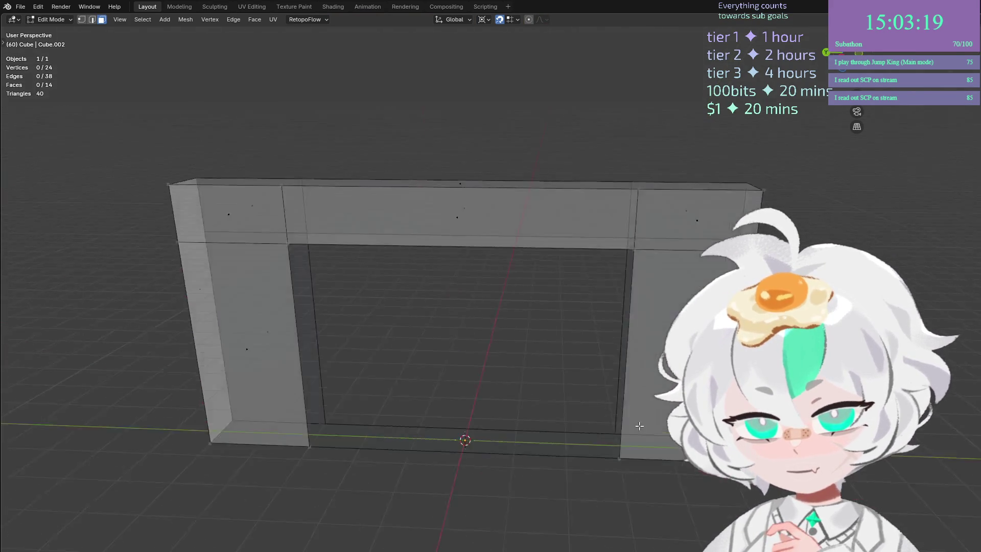
pyautogui.scroll(5, 532, 425)
pyautogui.scroll(-3, 464, 475)
pyautogui.click(478, 487)
pyautogui.moveTo(479, 487); pyautogui.dragTo(503, 484)
# Knife-cut the bottom face from the top edge vertex down to the bottom edge.
pyautogui.press('k')
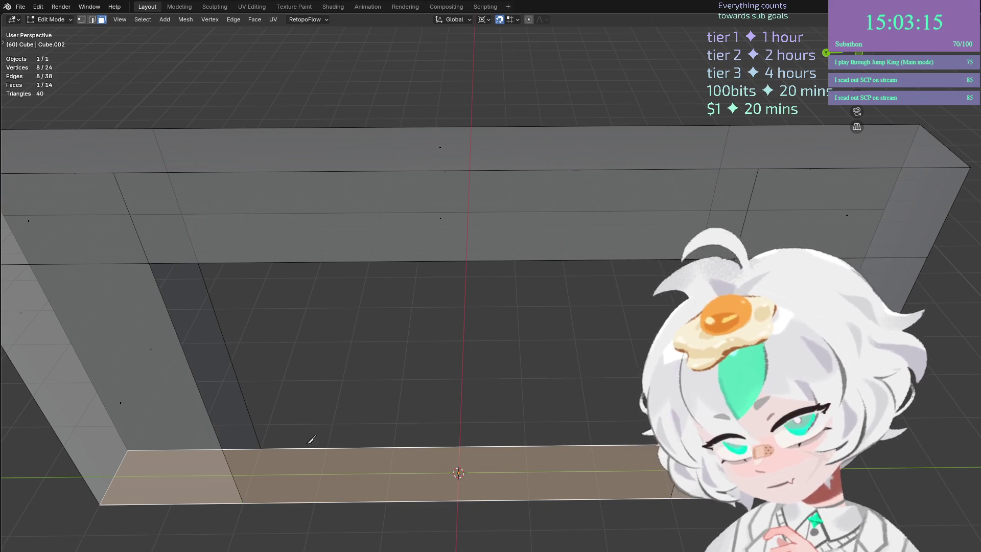
pyautogui.click(261, 448)
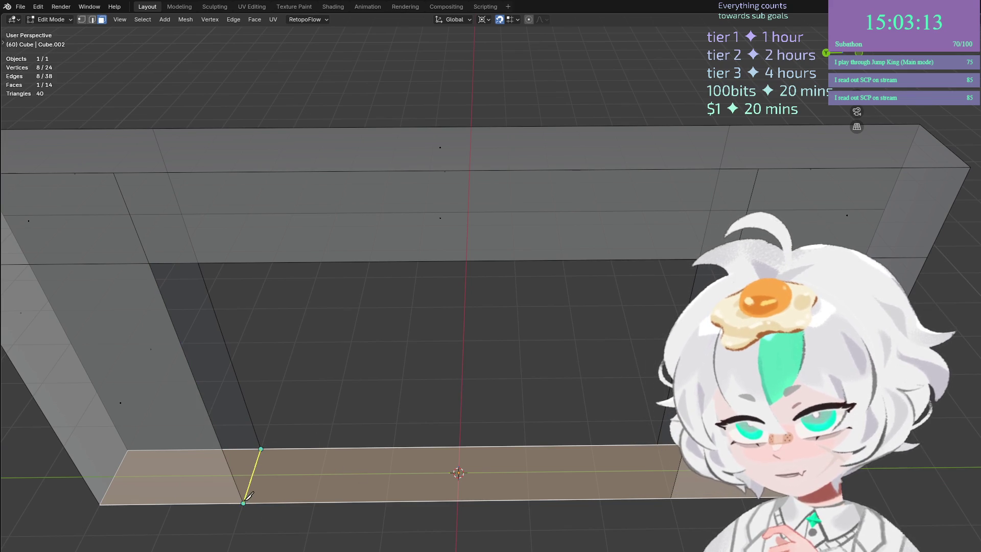
pyautogui.click(250, 500)
pyautogui.press('Return')
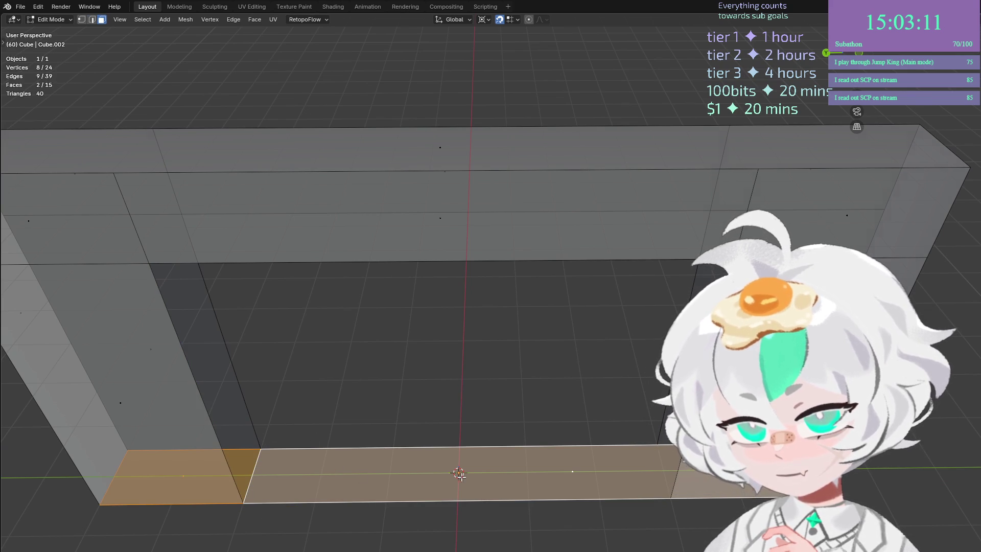
# Delete the bottom strip face to open the frame into an archway.
pyautogui.press('2')
pyautogui.hotkey('alt', 'a')
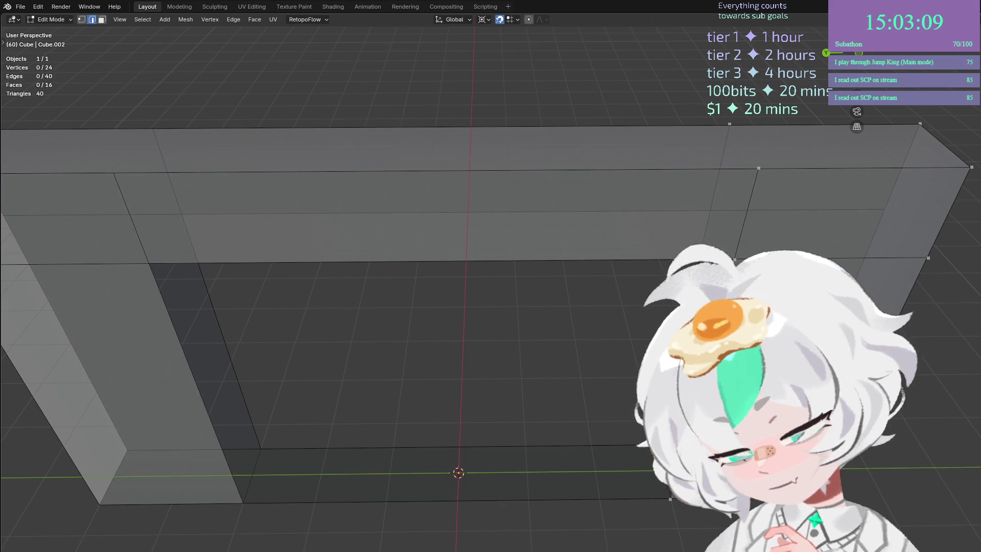
pyautogui.hotkey('alt', 'z')
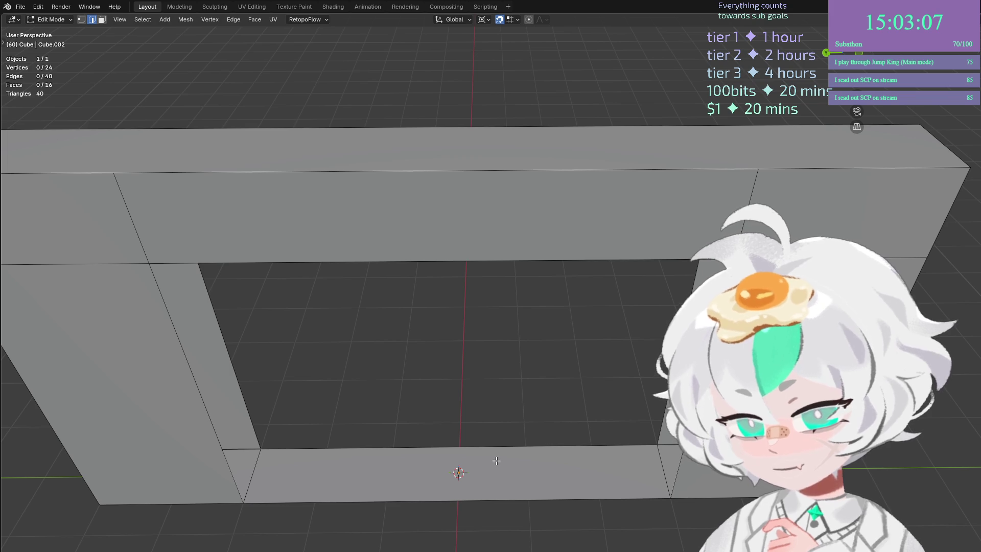
pyautogui.click(496, 461)
pyautogui.click(471, 482)
pyautogui.press('3')
pyautogui.click(481, 471)
pyautogui.press('x')
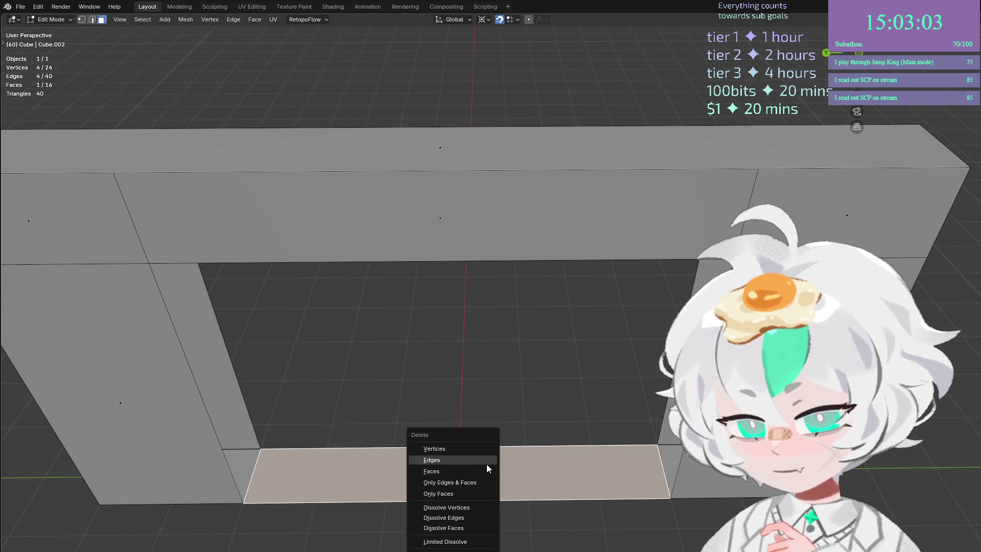
pyautogui.click(486, 471)
# Fill new faces across the leg's gap and under the crossbar from opposite edge pairs.
pyautogui.press('2')
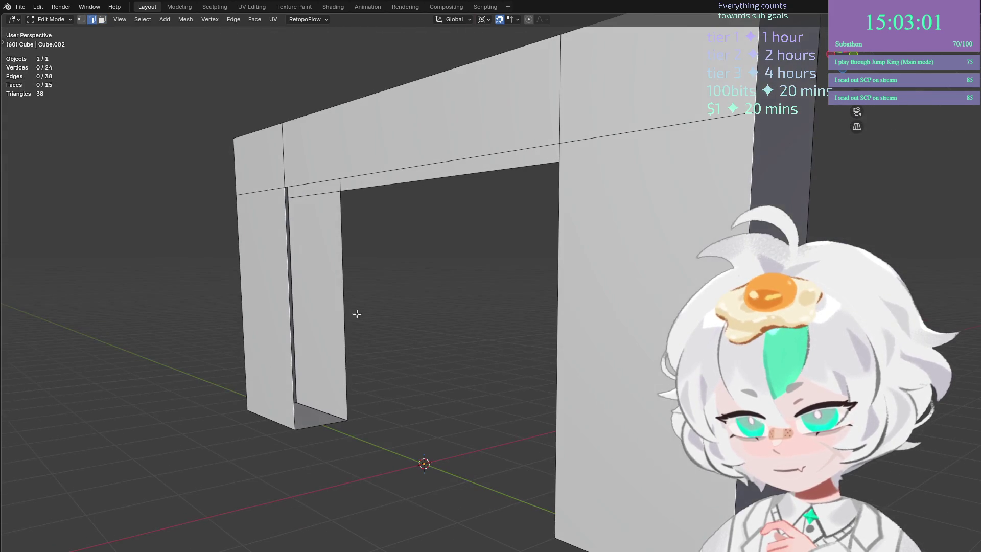
pyautogui.click(343, 304)
pyautogui.keyDown('shift'); pyautogui.click(294, 314); pyautogui.keyUp('shift')
pyautogui.scroll(3, 405, 339)
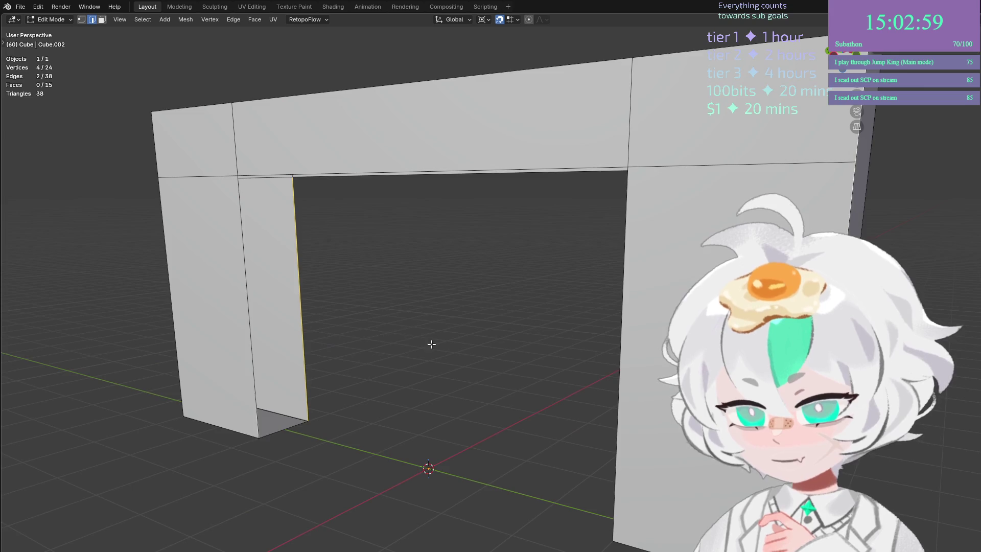
pyautogui.press('f')
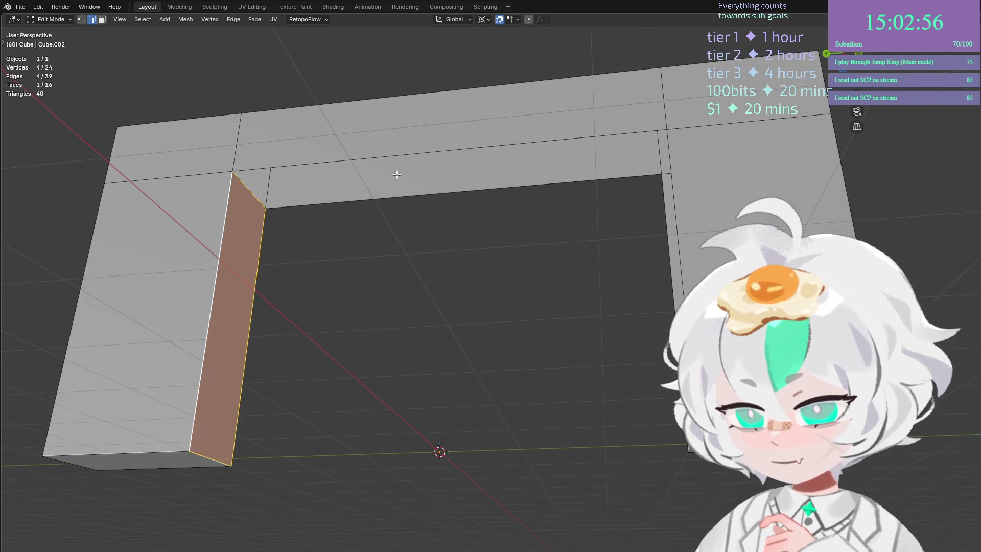
pyautogui.click(429, 183)
pyautogui.keyDown('shift'); pyautogui.click(432, 188); pyautogui.keyUp('shift')
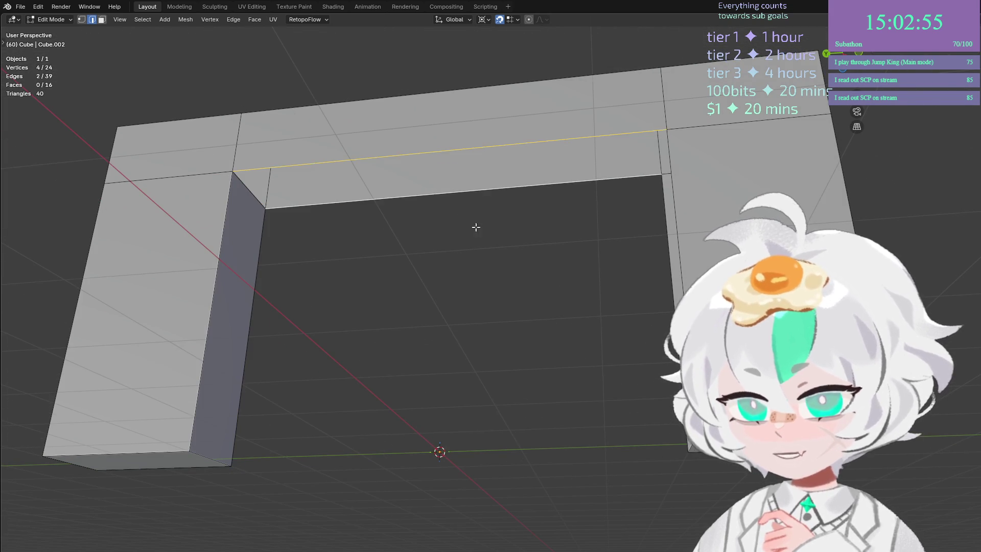
pyautogui.press('f')
pyautogui.hotkey('alt', 'a')
pyautogui.moveTo(635, 399)
pyautogui.mouseDown()
pyautogui.moveTo(635, 378)
pyautogui.moveTo(600, 401)
pyautogui.mouseUp()
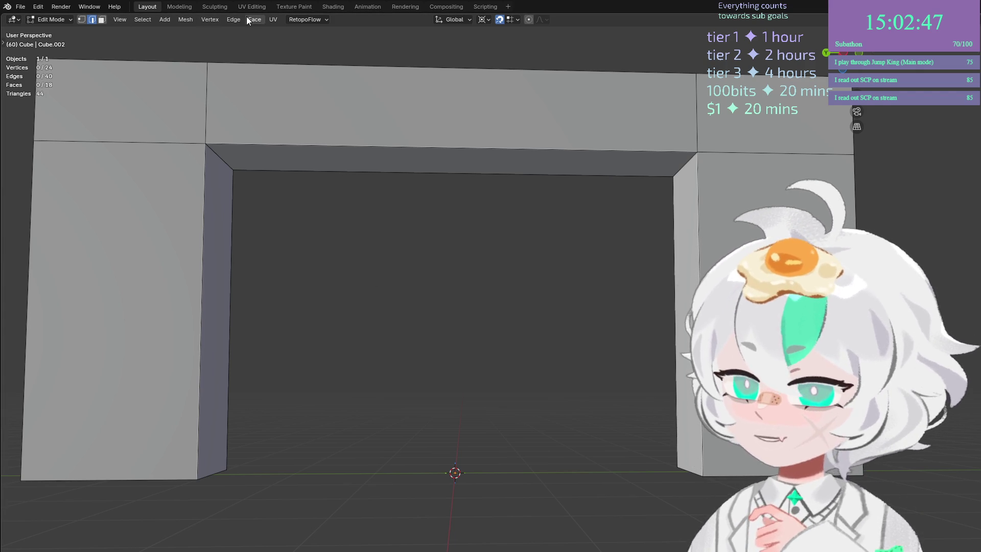
# In the UV Editing workspace, select the entire doorway mesh to display its UV layout.
pyautogui.click(253, 7)
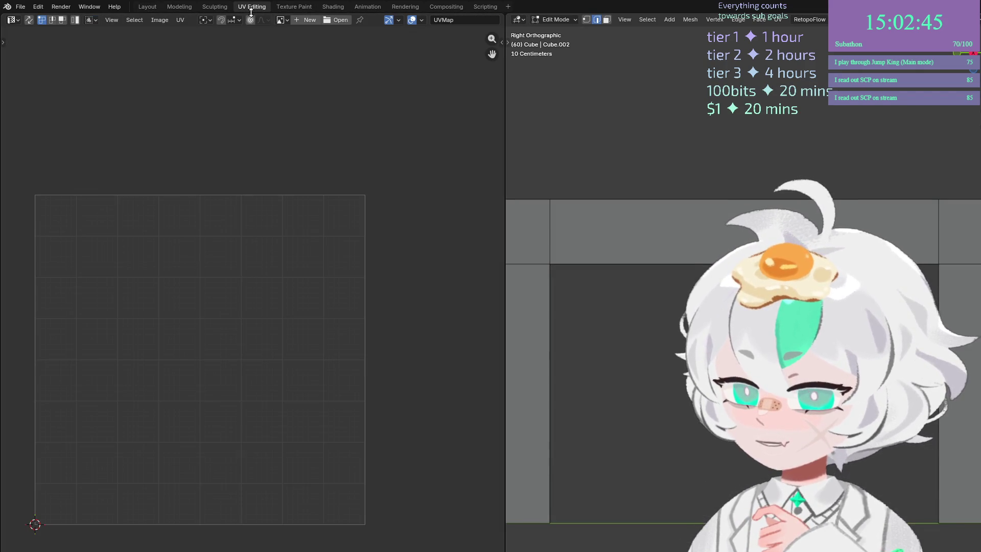
pyautogui.moveTo(578, 286); pyautogui.dragTo(632, 262)
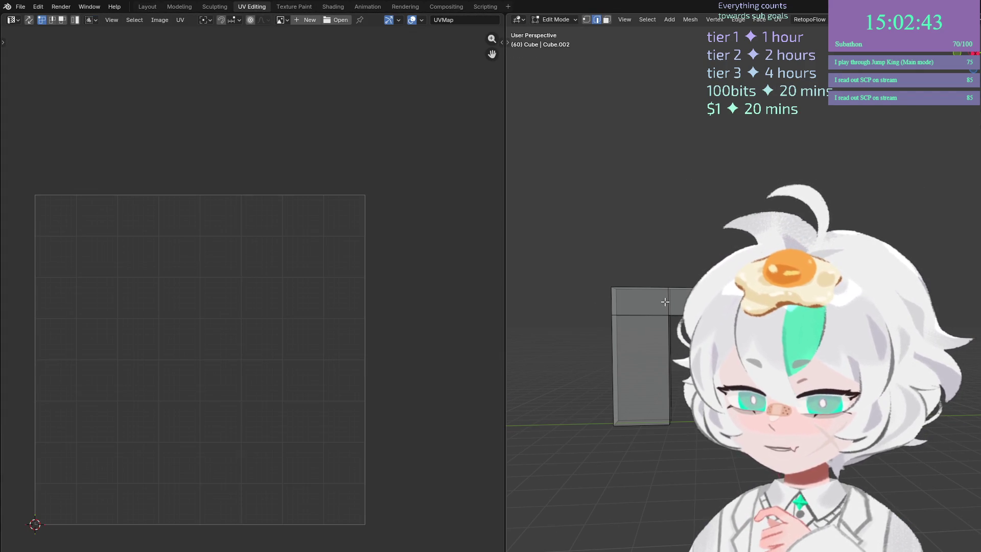
pyautogui.press('a')
pyautogui.scroll(3, 253, 339)
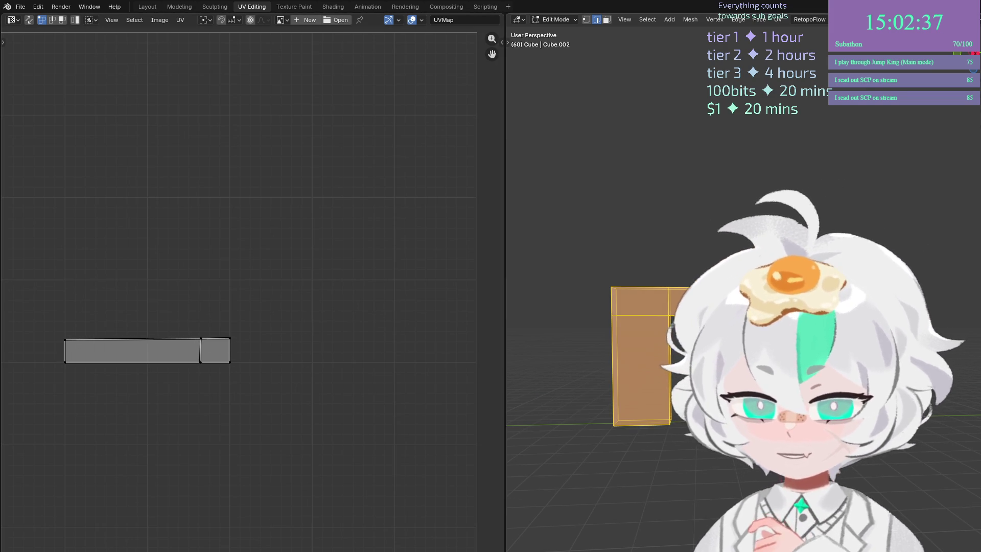
pyautogui.rightClick(181, 77)
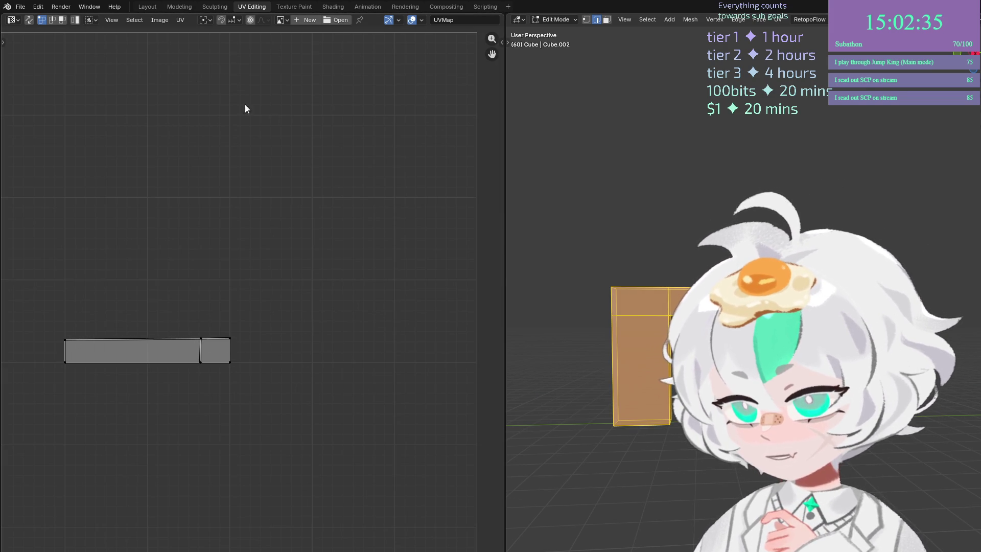
pyautogui.scroll(-3, 339, 240)
pyautogui.scroll(2, 189, 323)
pyautogui.hotkey('ctrl', 'e')
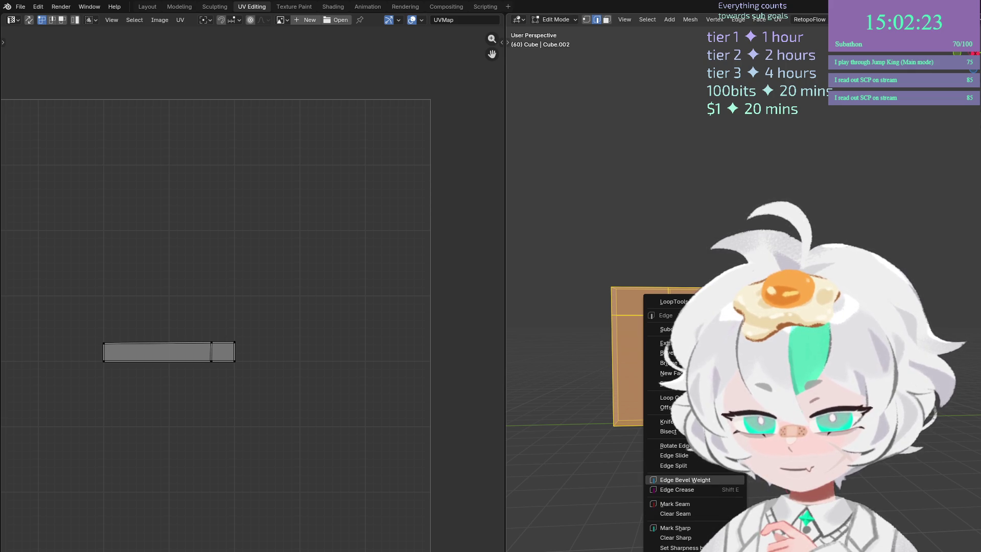
# Pack the doorway's UV islands into the UV square.
pyautogui.press('Escape')
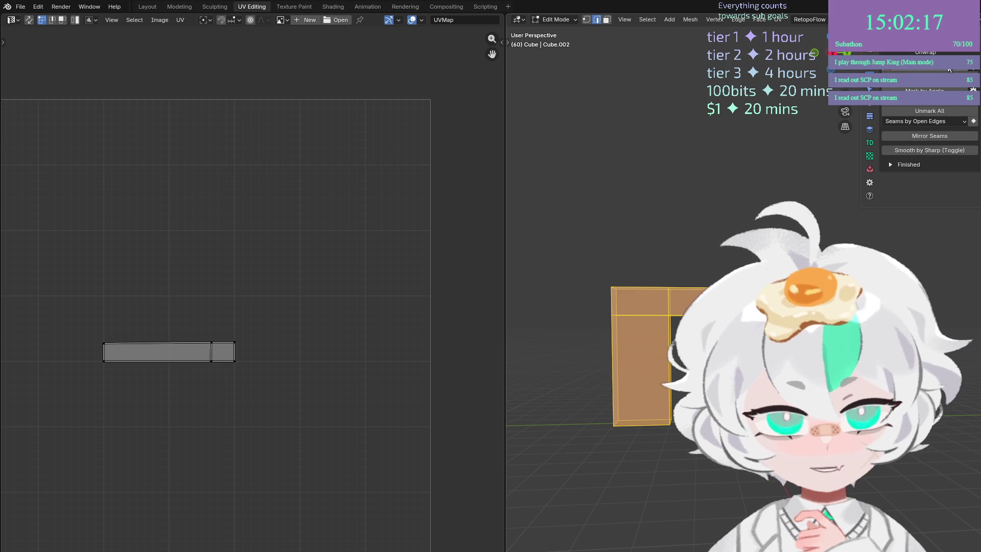
pyautogui.hotkey('ctrl', 'p')
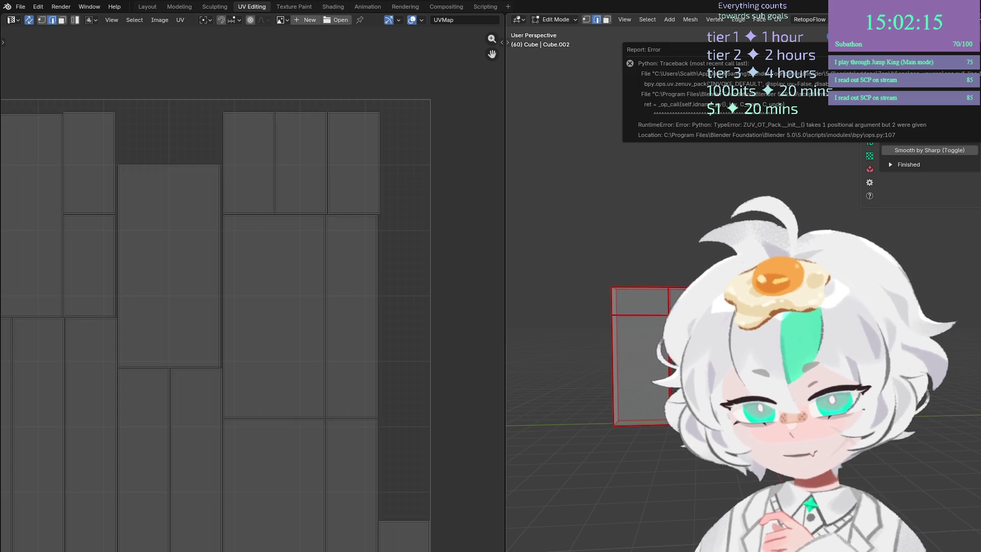
pyautogui.scroll(-2, 308, 302)
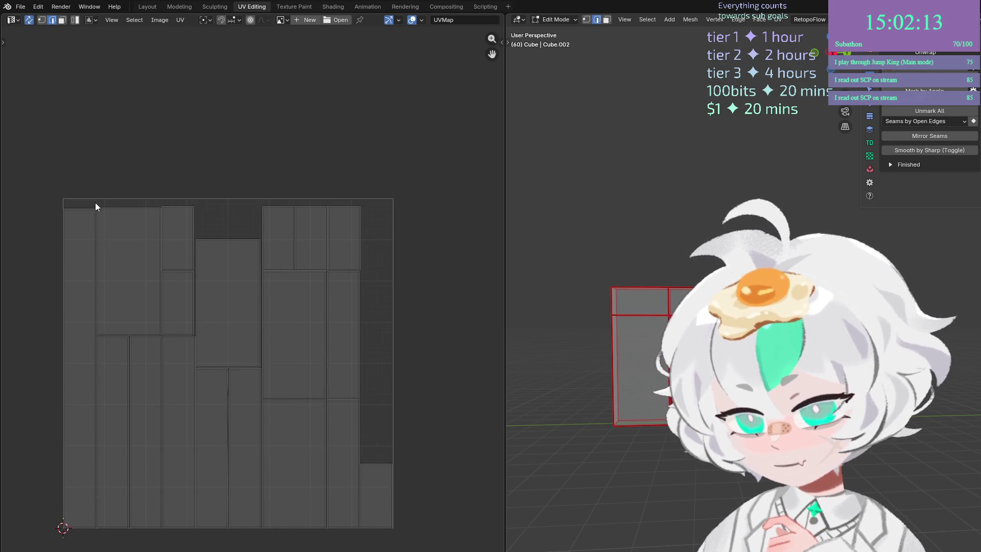
pyautogui.scroll(1, 100, 207)
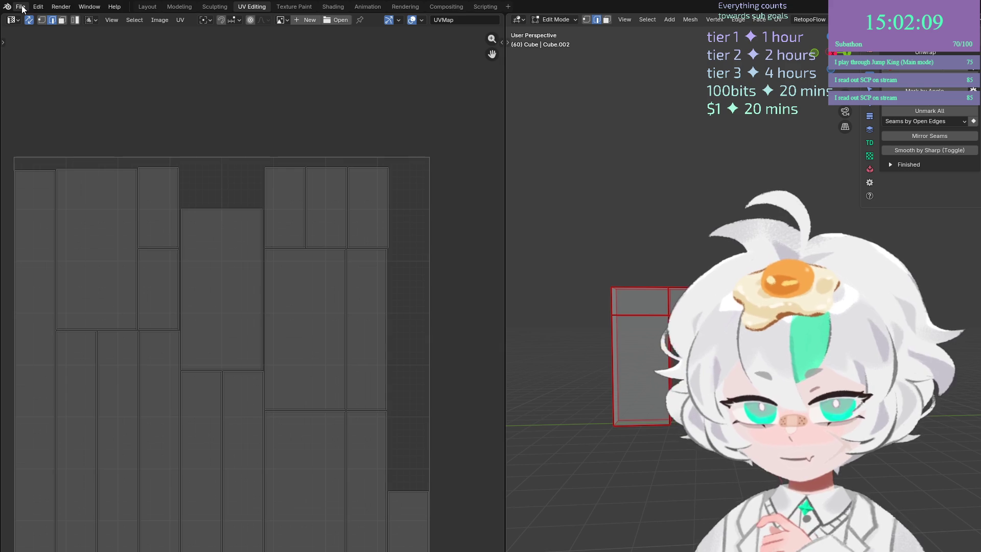
pyautogui.scroll(5, 648, 337)
pyautogui.scroll(-4, 647, 337)
pyautogui.scroll(3, 648, 337)
# Clear the UV seams from two sets of selected frame edges.
pyautogui.click(551, 284)
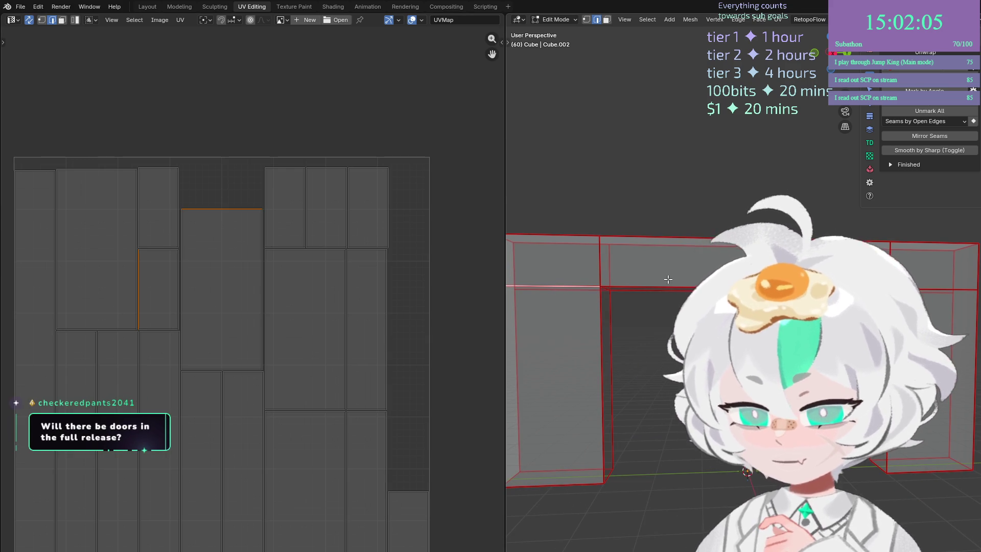
pyautogui.scroll(-3, 653, 280)
pyautogui.scroll(2, 685, 295)
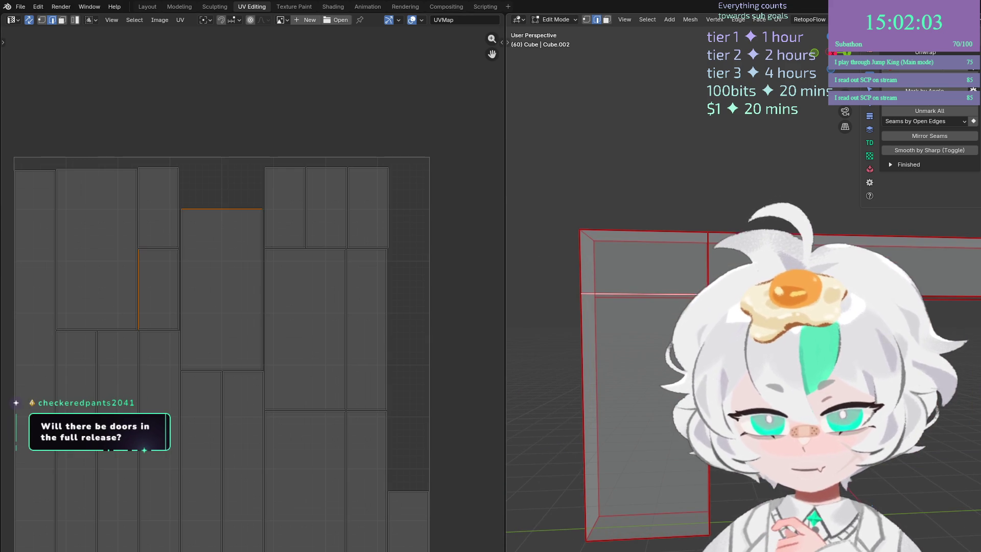
pyautogui.hotkey('ctrl', 'e')
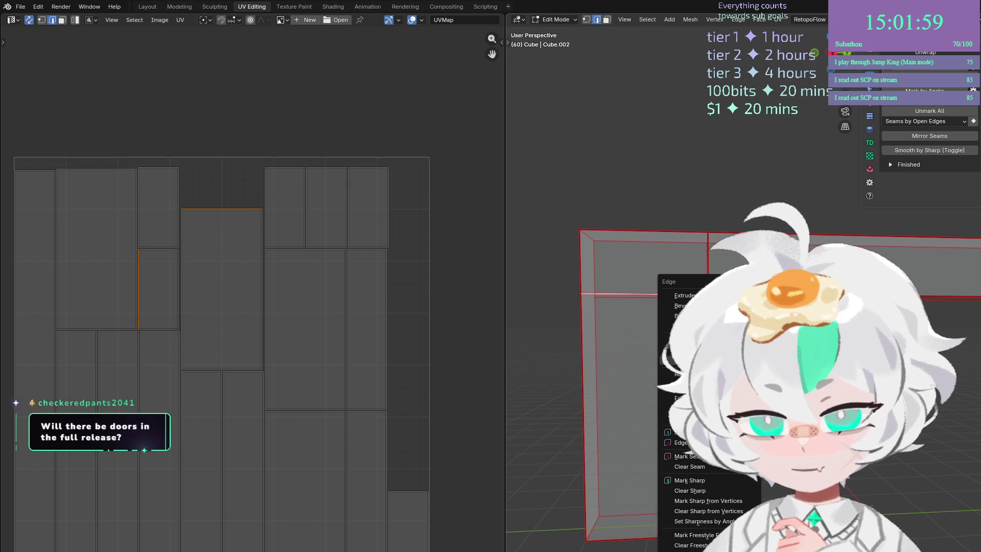
pyautogui.click(709, 466)
pyautogui.scroll(-5, 662, 314)
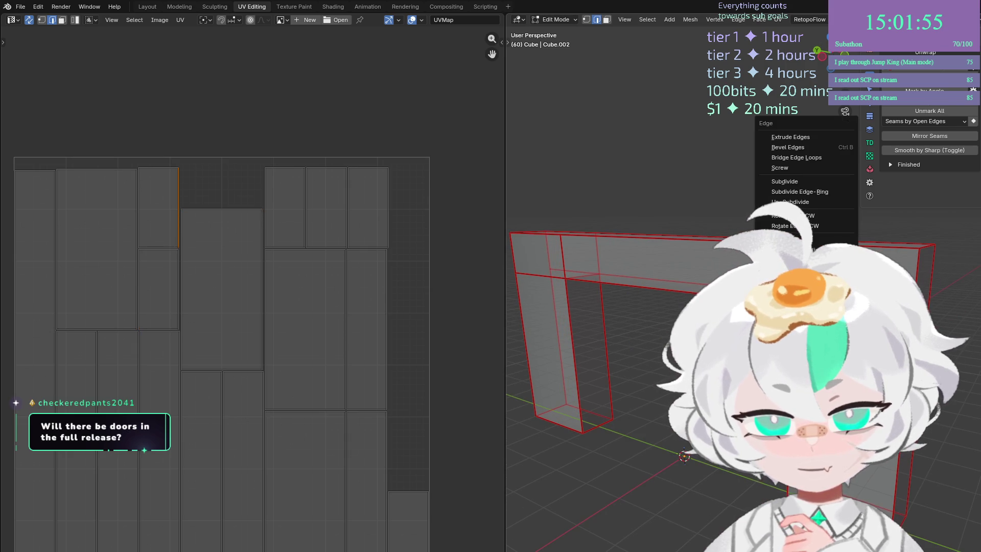
pyautogui.scroll(3, 643, 365)
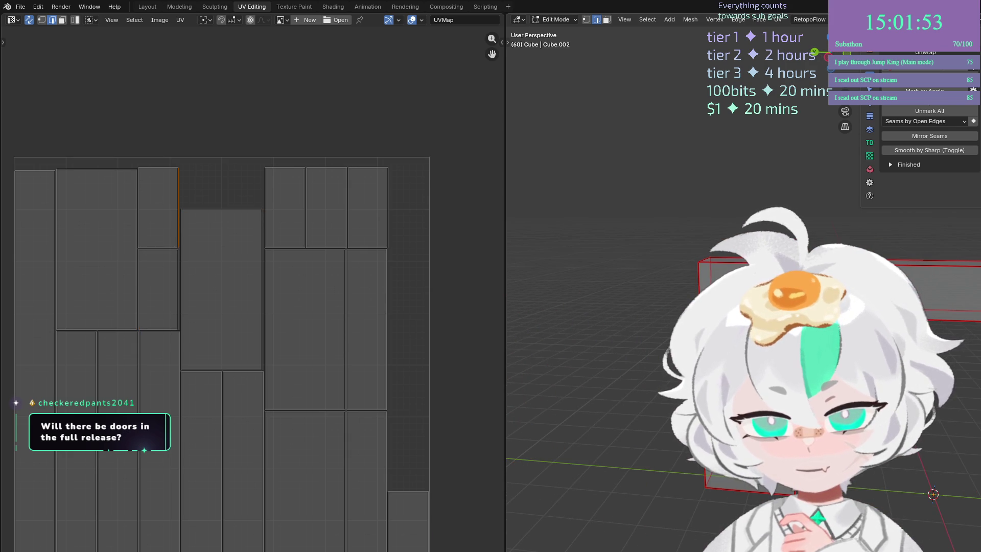
pyautogui.scroll(3, 639, 404)
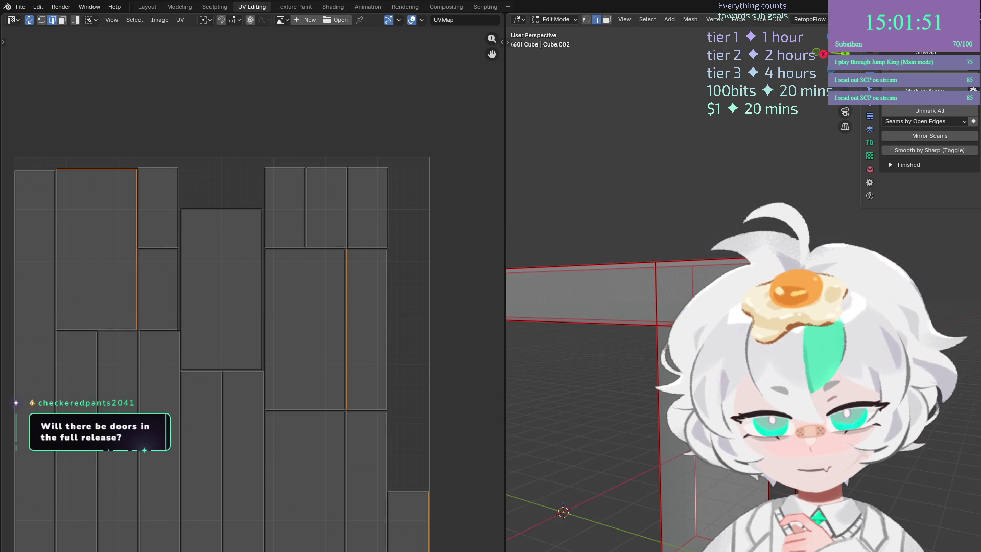
pyautogui.hotkey('ctrl', 'e')
pyautogui.click(659, 327)
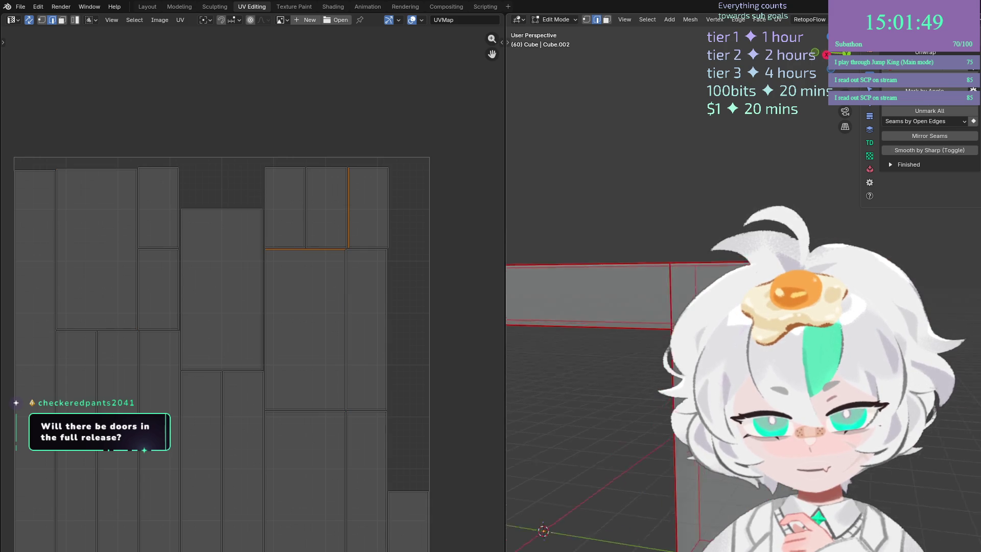
pyautogui.scroll(-3, 639, 404)
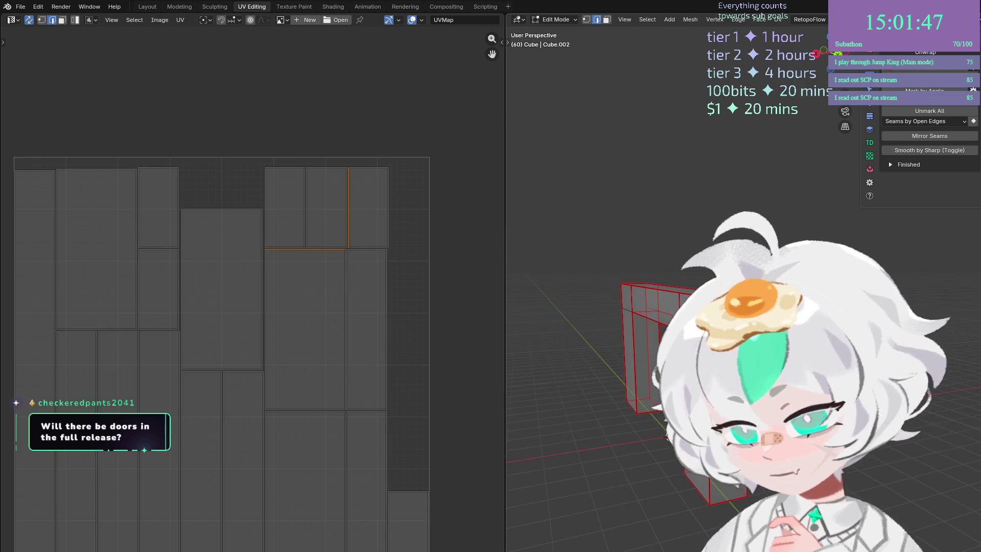
# Switch to vertex selection and orbit around the arch mesh.
pyautogui.press('1')
pyautogui.scroll(3, 638, 358)
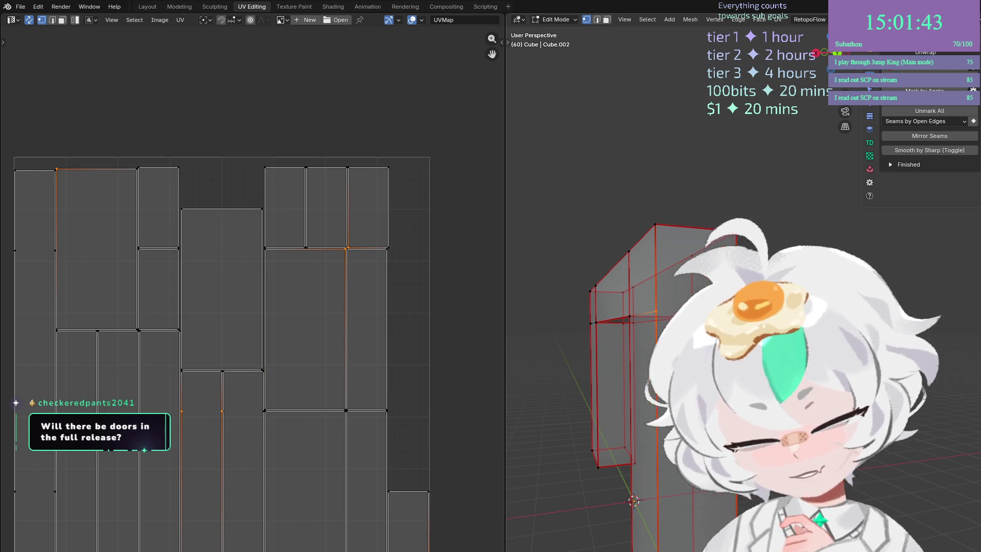
pyautogui.moveTo(831, 51); pyautogui.dragTo(856, 43)
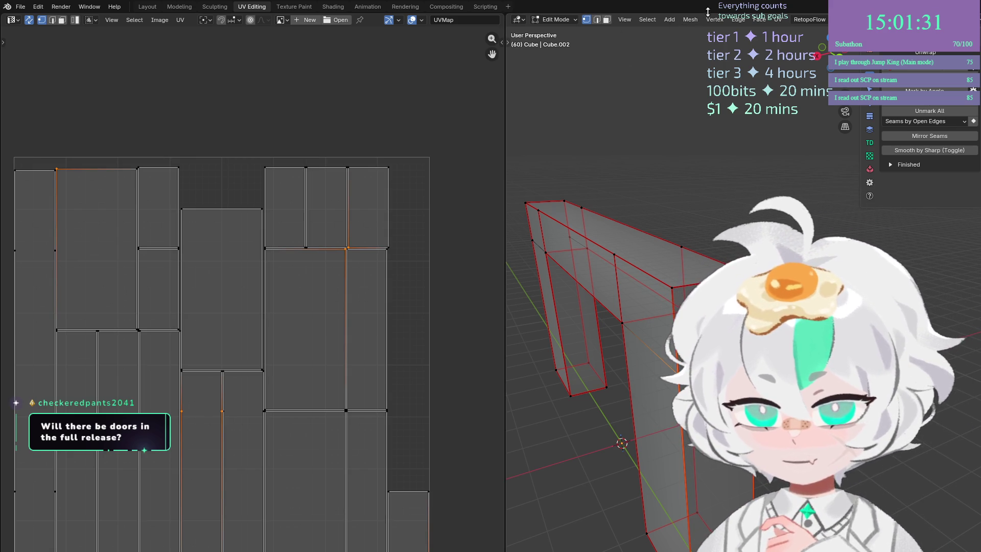
pyautogui.click(738, 20)
pyautogui.moveTo(712, 22)
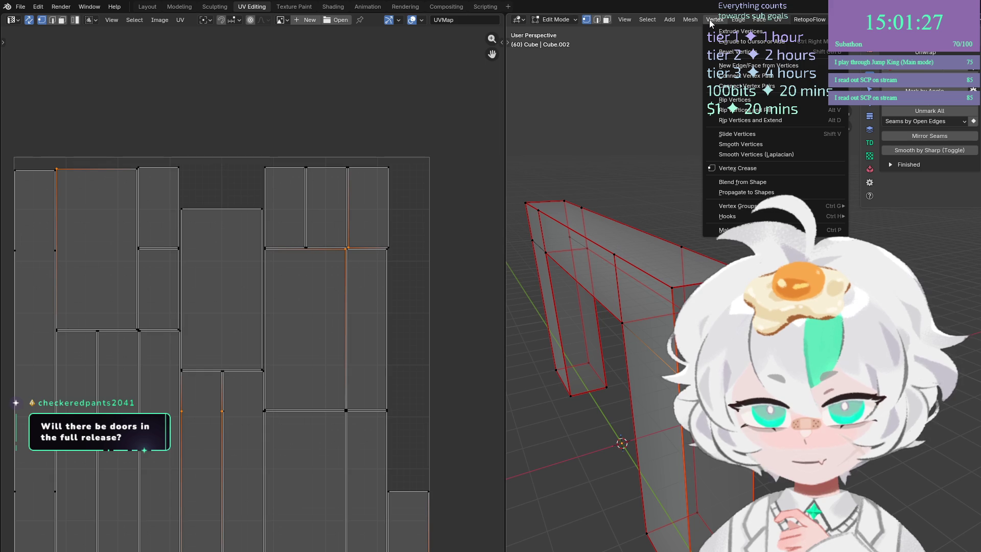
pyautogui.moveTo(674, 23)
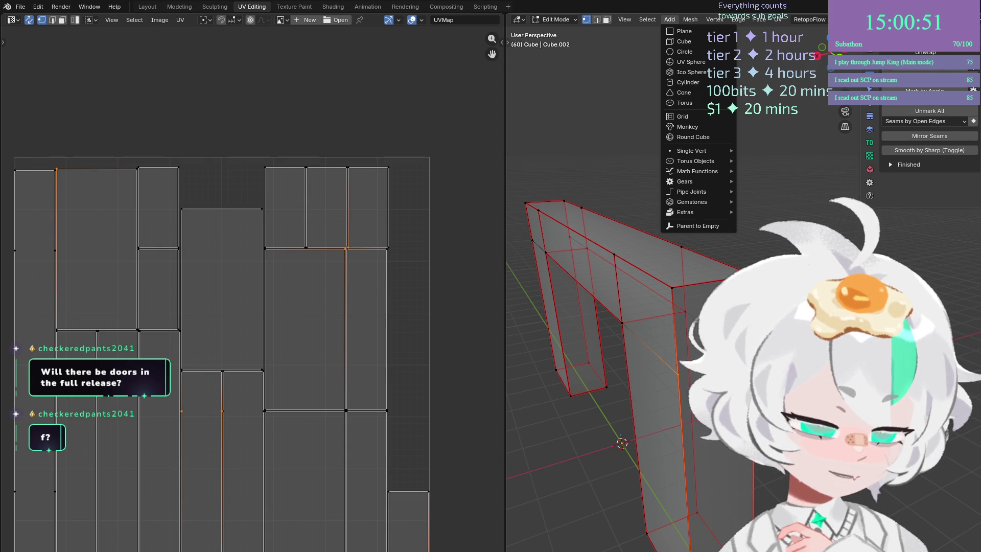
pyautogui.press('Escape')
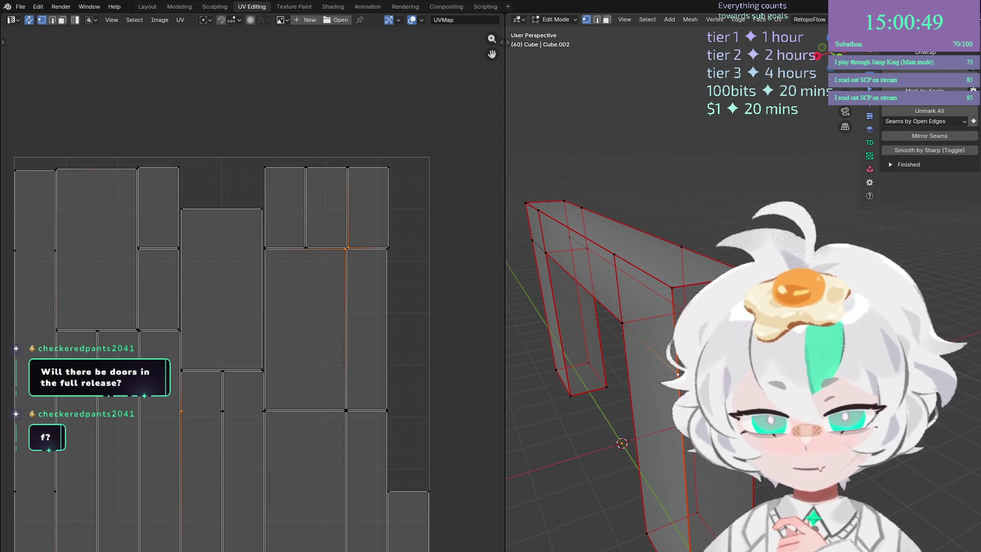
pyautogui.press('g')
pyautogui.press('Return')
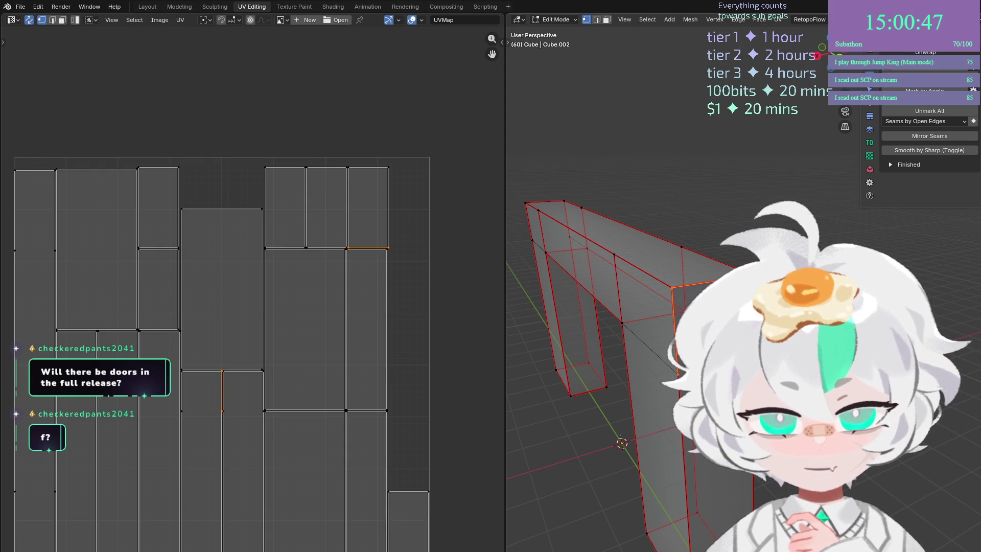
pyautogui.keyDown('alt'); pyautogui.keyDown('shift'); pyautogui.click(649, 345); pyautogui.keyUp('shift'); pyautogui.keyUp('alt')
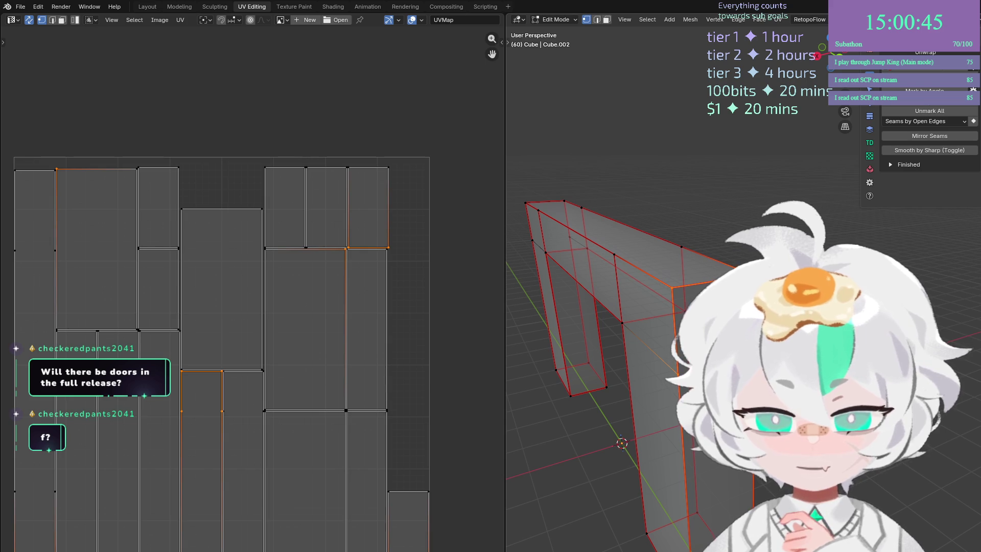
pyautogui.press('KP_6')
pyautogui.press('KP_Decimal')
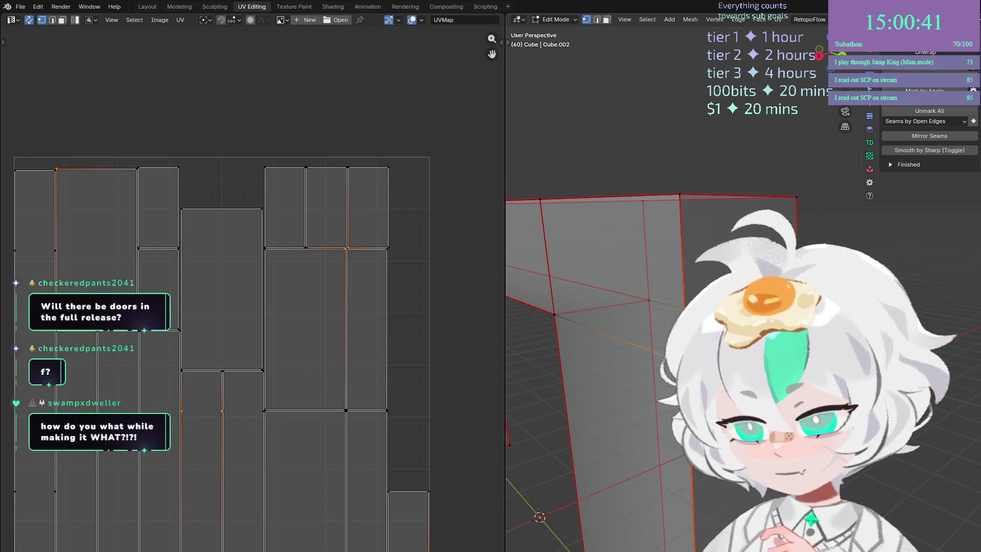
# Orbit the mesh to higher angles and bring up the edge Delete menu without using it.
pyautogui.press('3')
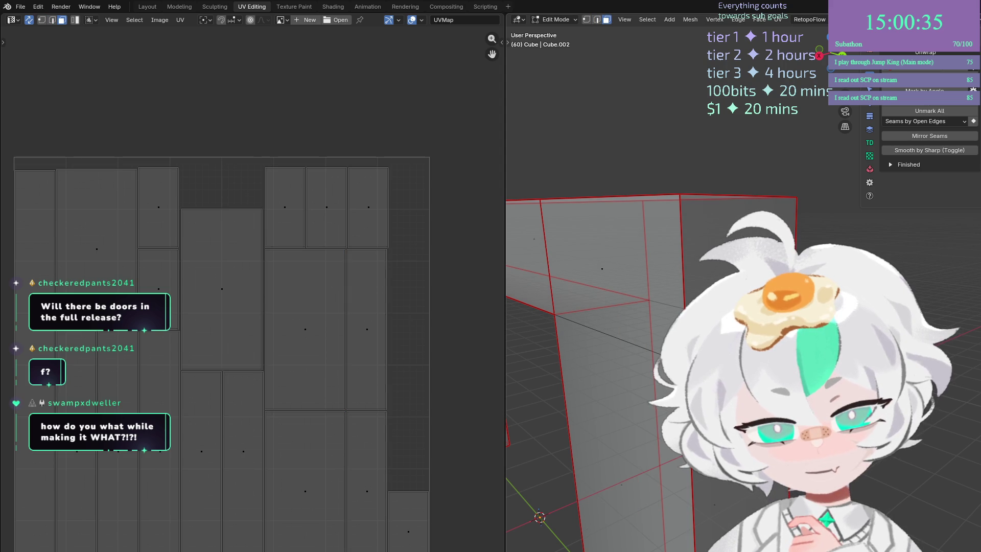
pyautogui.moveTo(613, 357)
pyautogui.mouseDown()
pyautogui.moveTo(665, 331)
pyautogui.moveTo(603, 286)
pyautogui.moveTo(593, 256)
pyautogui.mouseUp()
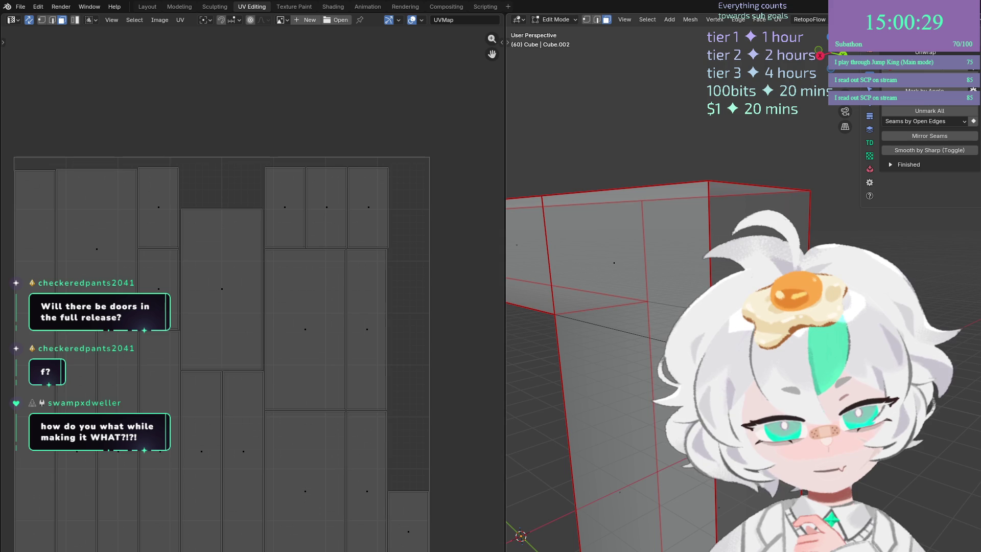
pyautogui.moveTo(615, 262); pyautogui.dragTo(598, 302)
pyautogui.press('2')
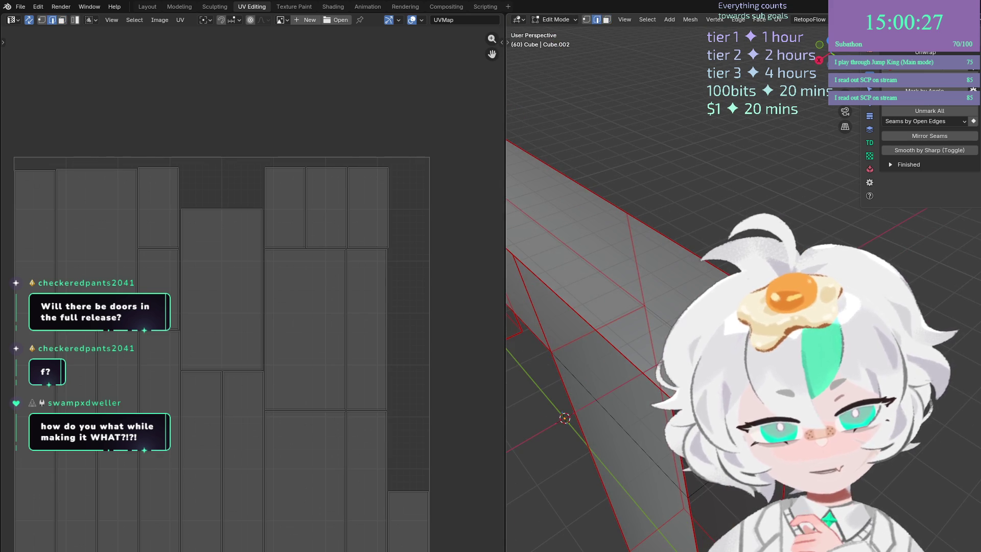
pyautogui.press('x')
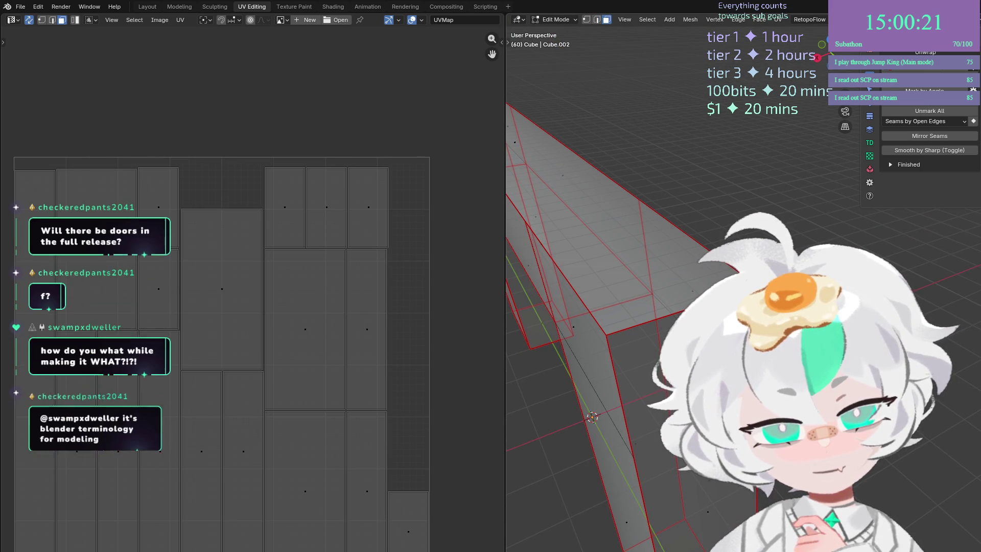
# Inspect several edges' UV placement, then select a whole linked face island with Ctrl+L.
pyautogui.click(222, 391)
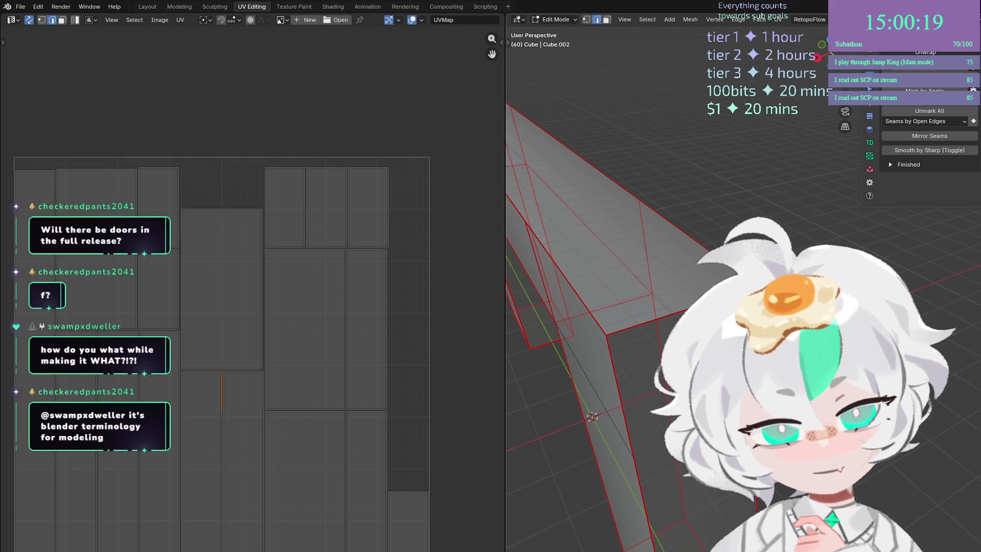
pyautogui.click(639, 456)
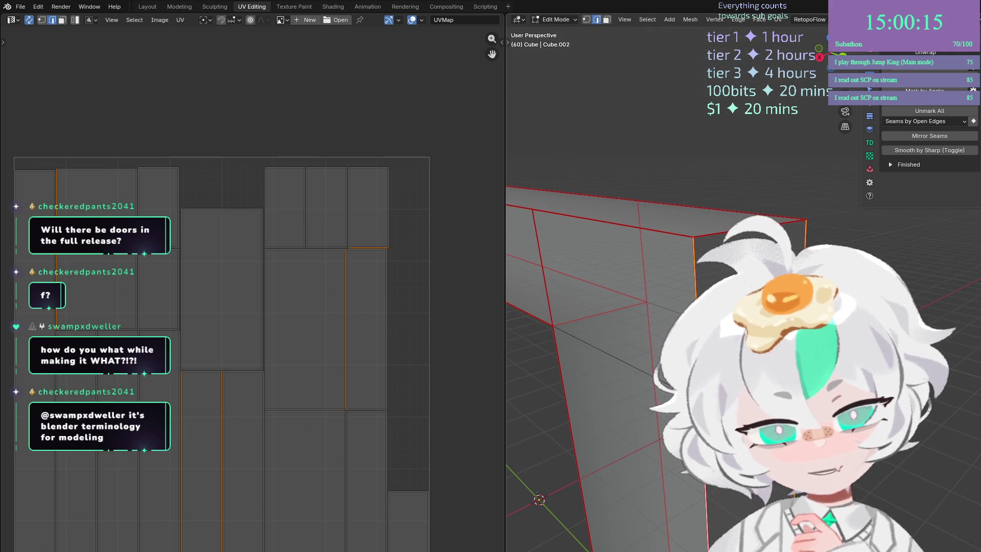
pyautogui.click(661, 305)
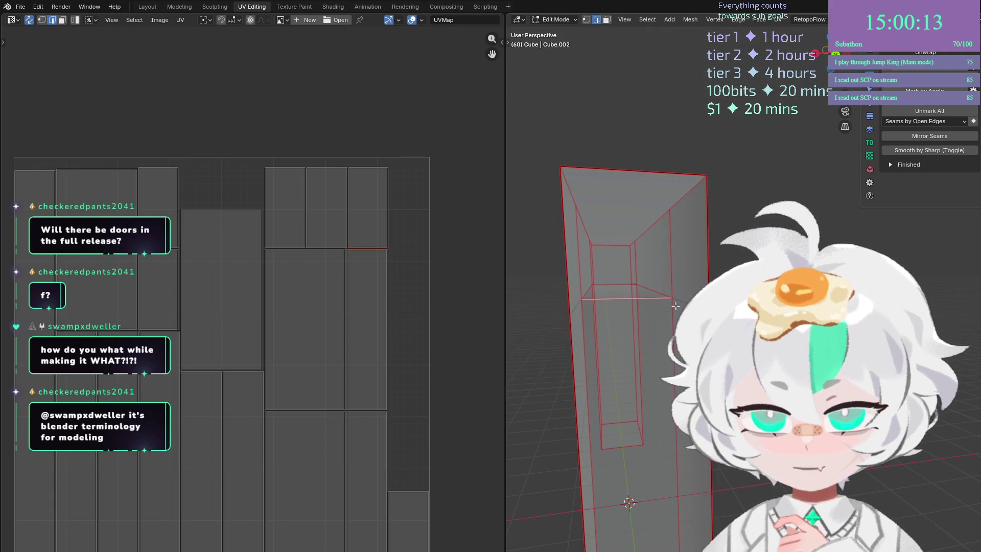
pyautogui.scroll(5, 661, 305)
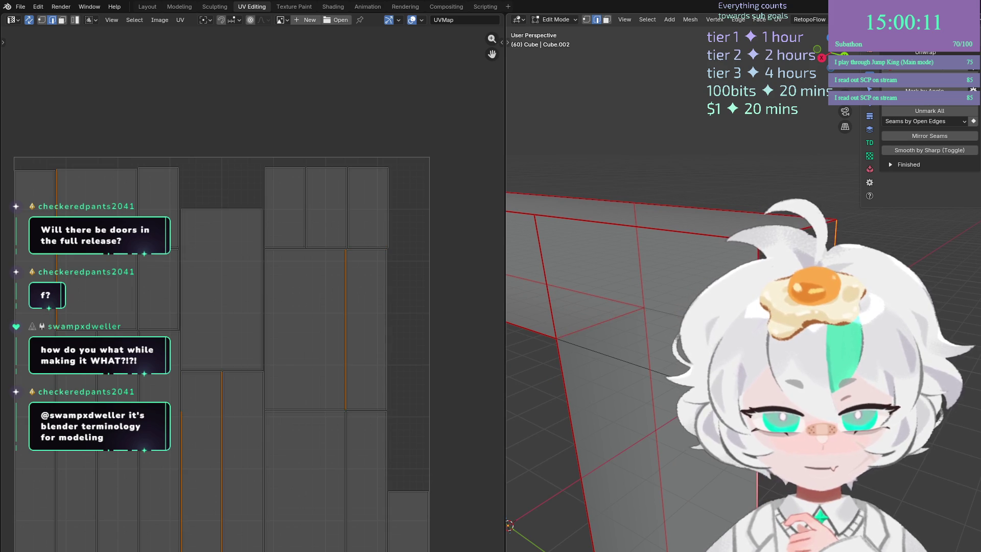
pyautogui.scroll(-5, 661, 305)
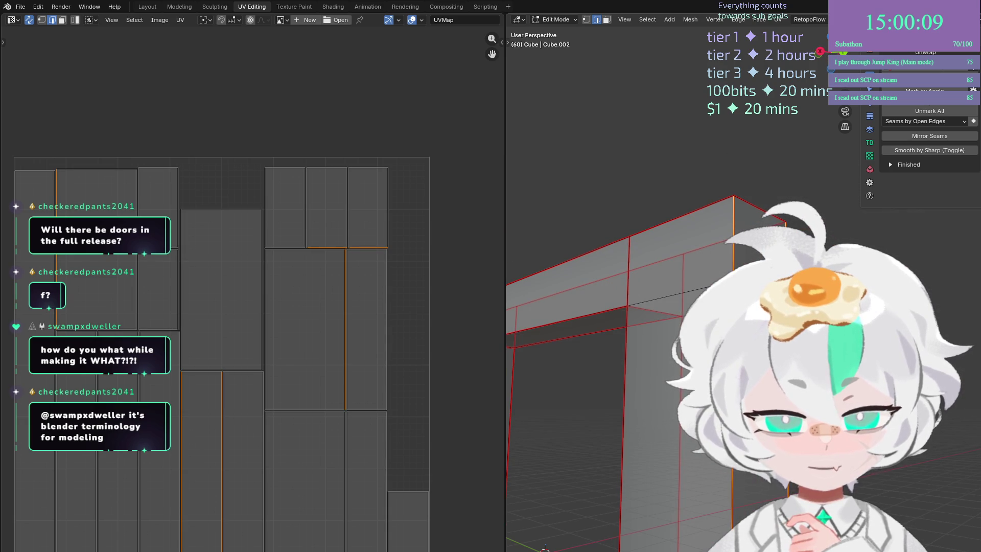
pyautogui.click(758, 213)
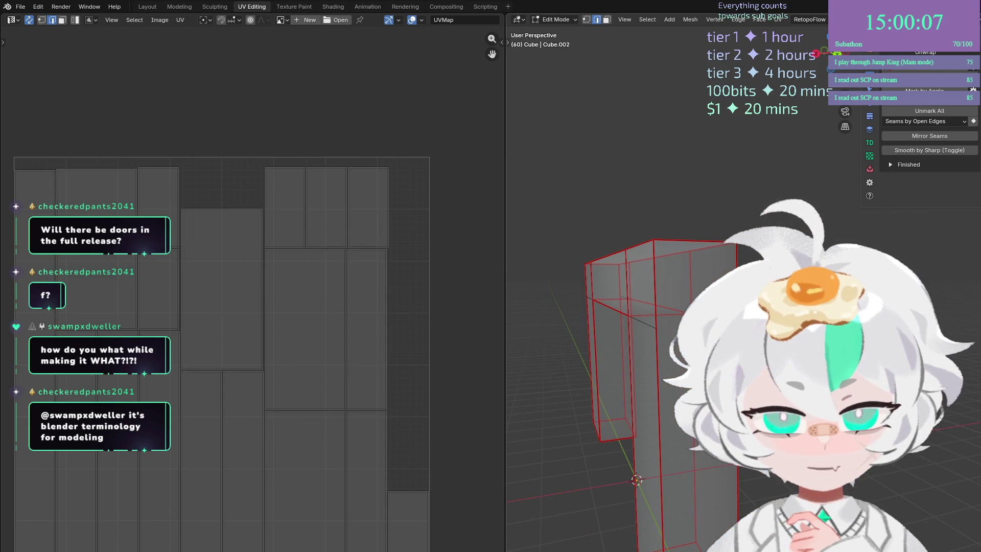
pyautogui.press('3')
pyautogui.hotkey('ctrl', 'l')
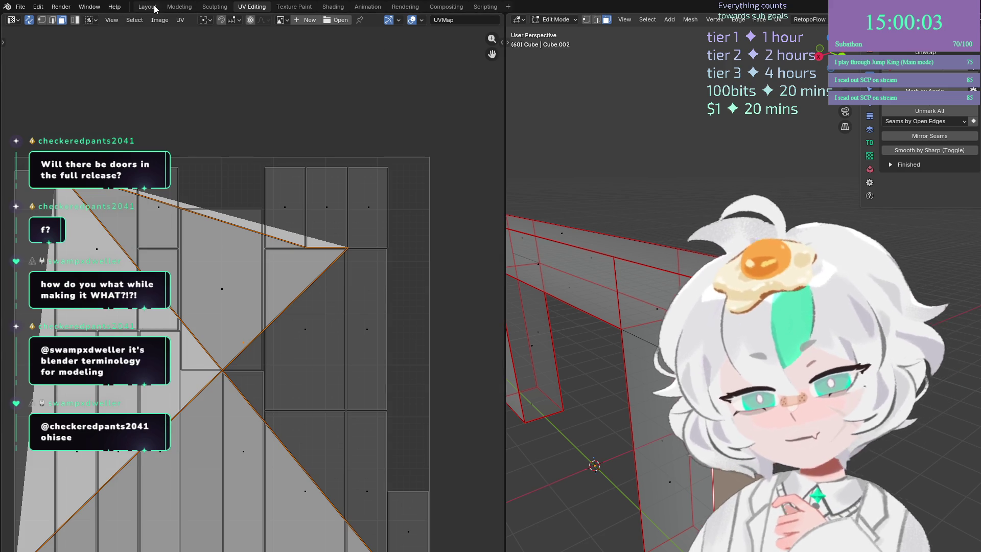
pyautogui.click(179, 7)
# From a side view, select the right pillar's vertex column and its upper-right face.
pyautogui.moveTo(460, 240)
pyautogui.mouseDown()
pyautogui.moveTo(566, 224)
pyautogui.moveTo(583, 301)
pyautogui.moveTo(495, 223)
pyautogui.moveTo(506, 267)
pyautogui.moveTo(535, 210)
pyautogui.mouseUp()
pyautogui.press('1')
pyautogui.moveTo(592, 138); pyautogui.dragTo(547, 195)
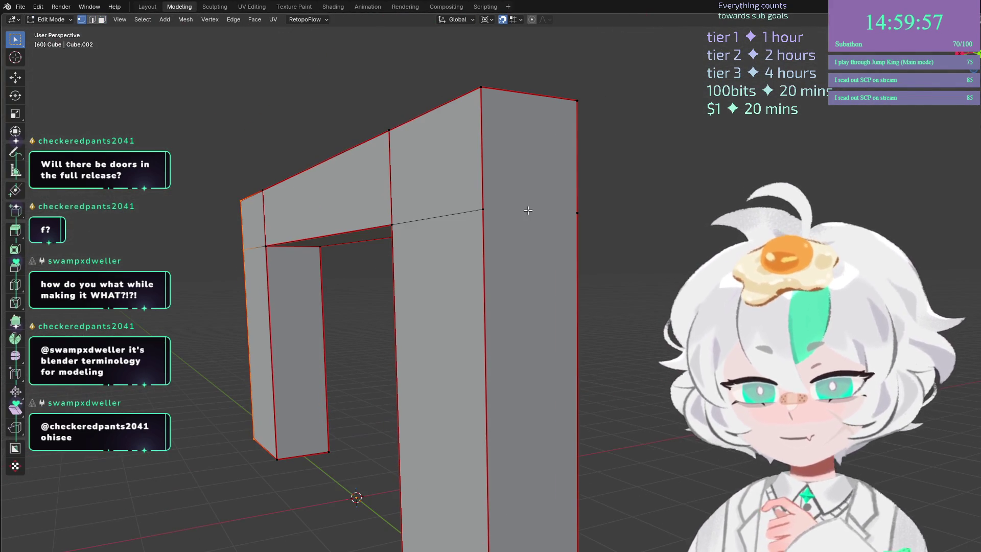
pyautogui.click(547, 196)
pyautogui.keyDown('shift'); pyautogui.click(577, 212); pyautogui.keyUp('shift')
pyautogui.moveTo(600, 214); pyautogui.dragTo(657, 225)
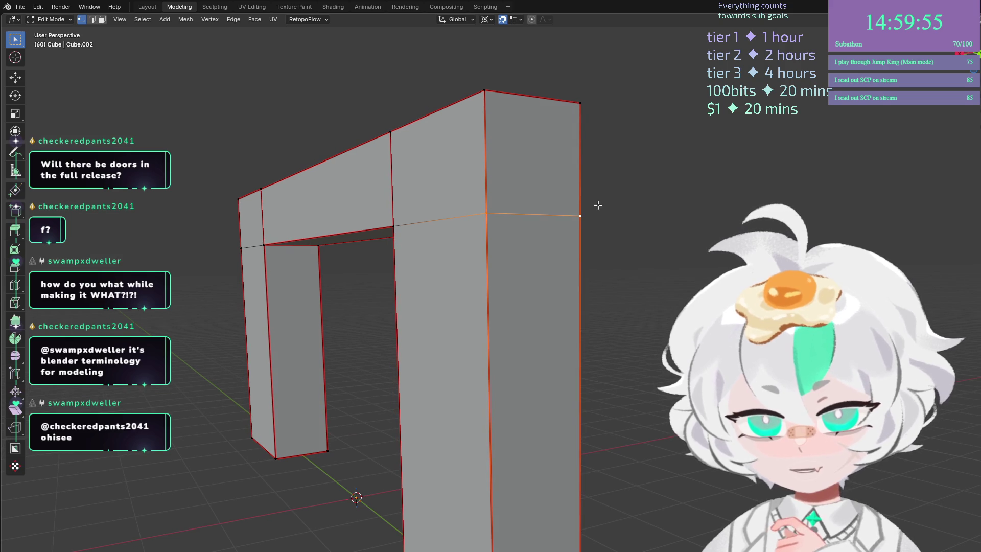
pyautogui.press('3')
pyautogui.click(532, 166)
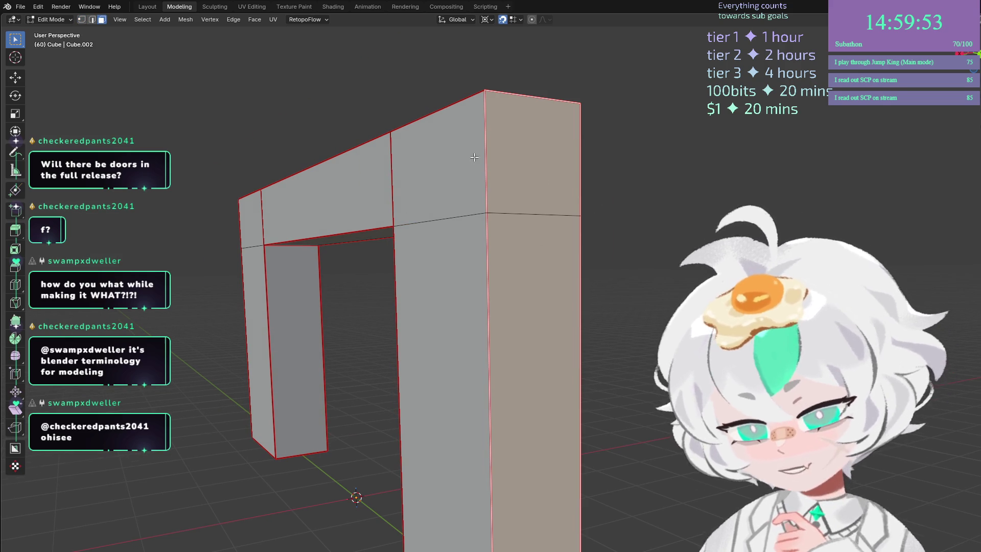
pyautogui.scroll(5, 588, 225)
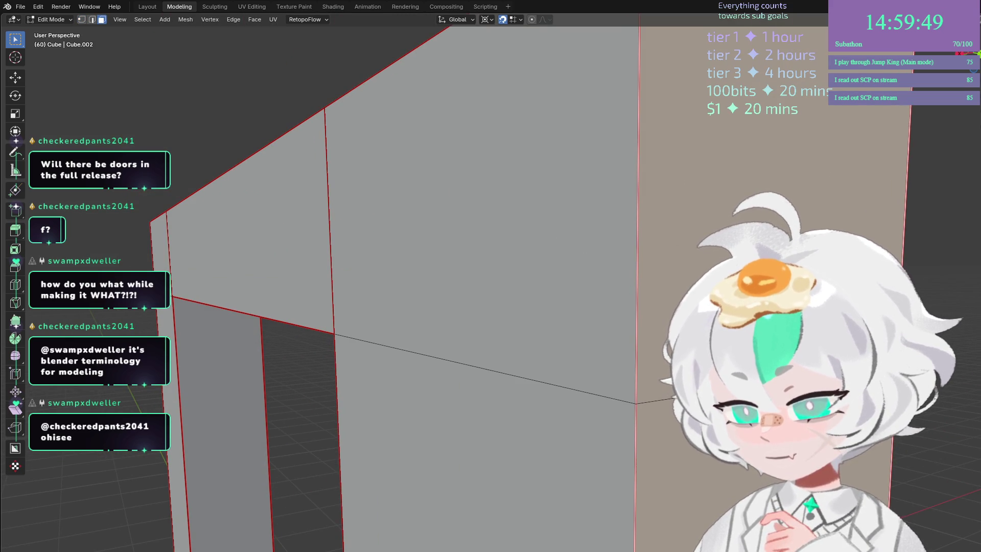
# Locate the horizontal edge and outer face on the right pillar using edge and face selection.
pyautogui.press('2')
pyautogui.click(685, 295)
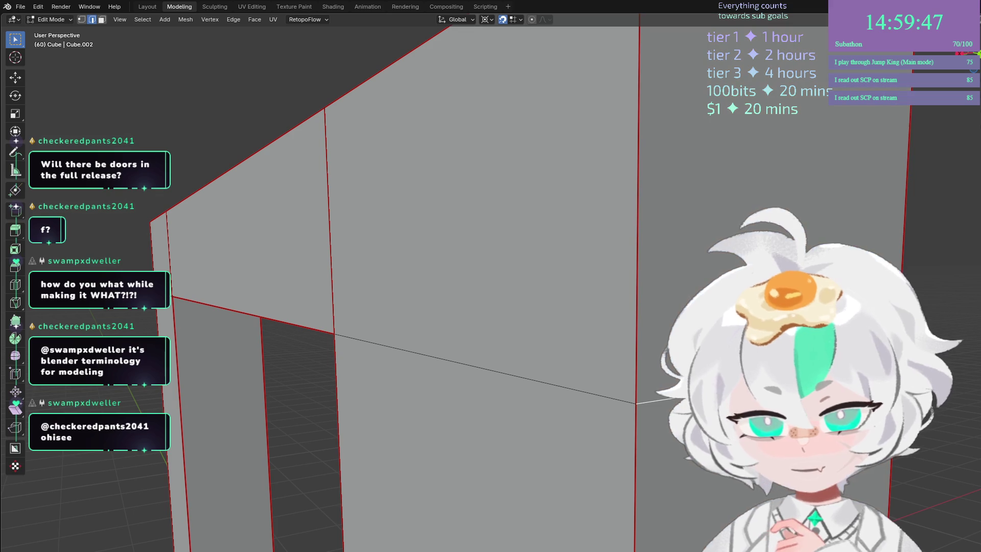
pyautogui.press('3')
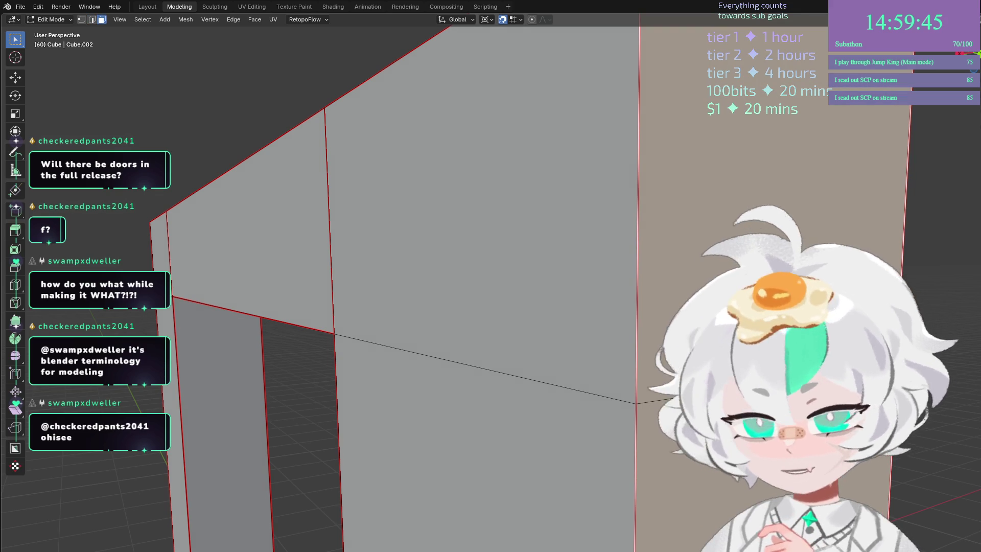
pyautogui.press('2')
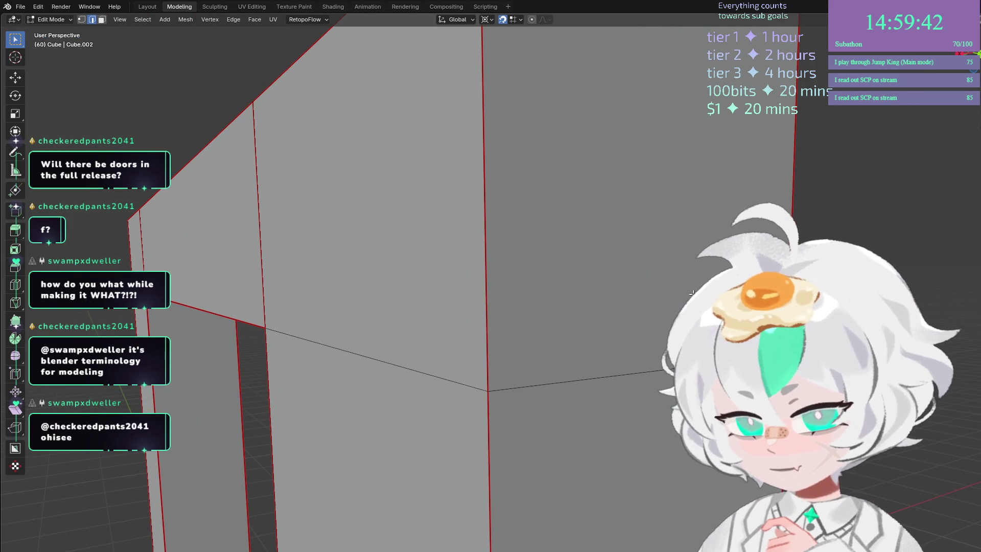
pyautogui.press('3')
pyautogui.scroll(-5, 533, 331)
pyautogui.scroll(5, 532, 358)
pyautogui.scroll(-4, 532, 358)
pyautogui.press('2')
pyautogui.click(553, 359)
pyautogui.click(556, 286)
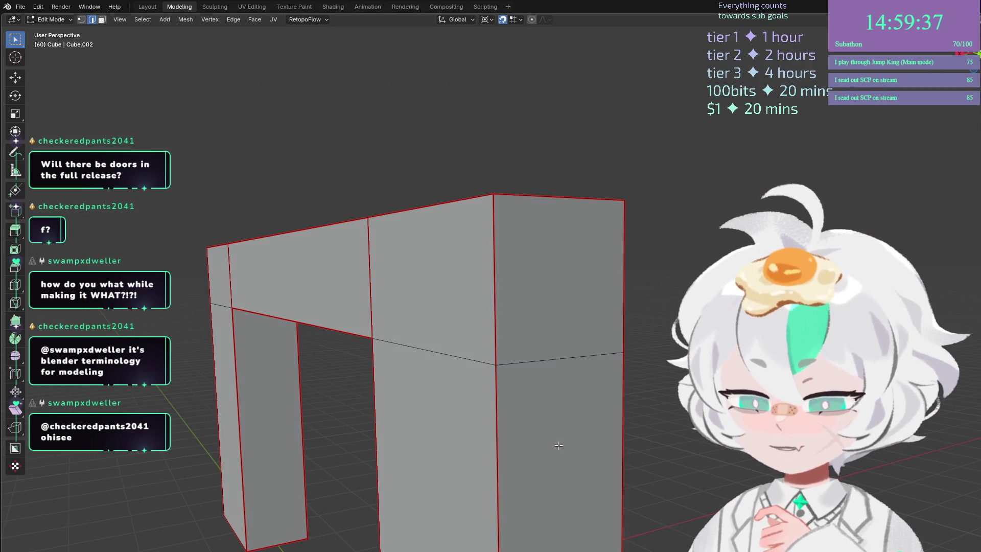
pyautogui.press('3')
pyautogui.click(532, 348)
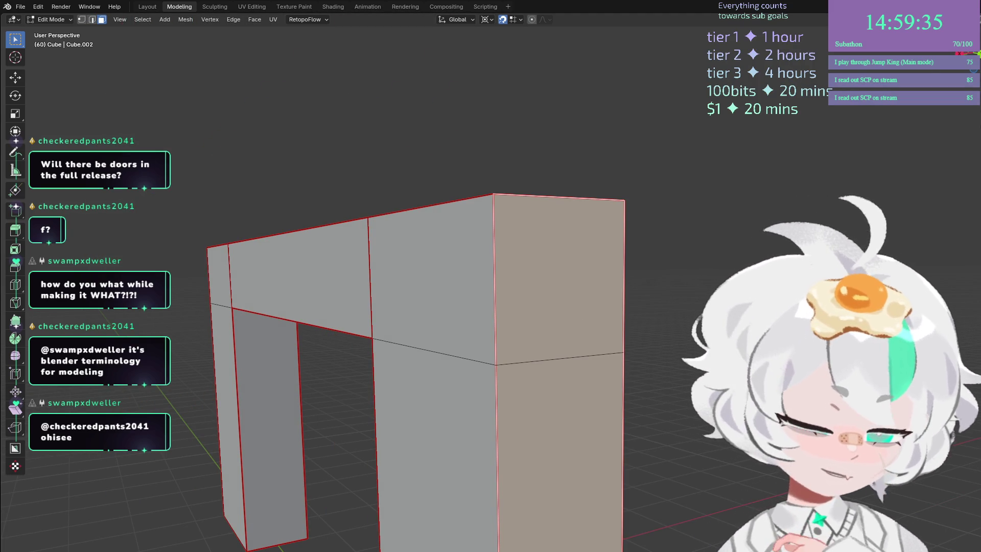
# Delete the stray horizontal edge on the right pillar's outer face.
pyautogui.click(652, 368)
pyautogui.press('2')
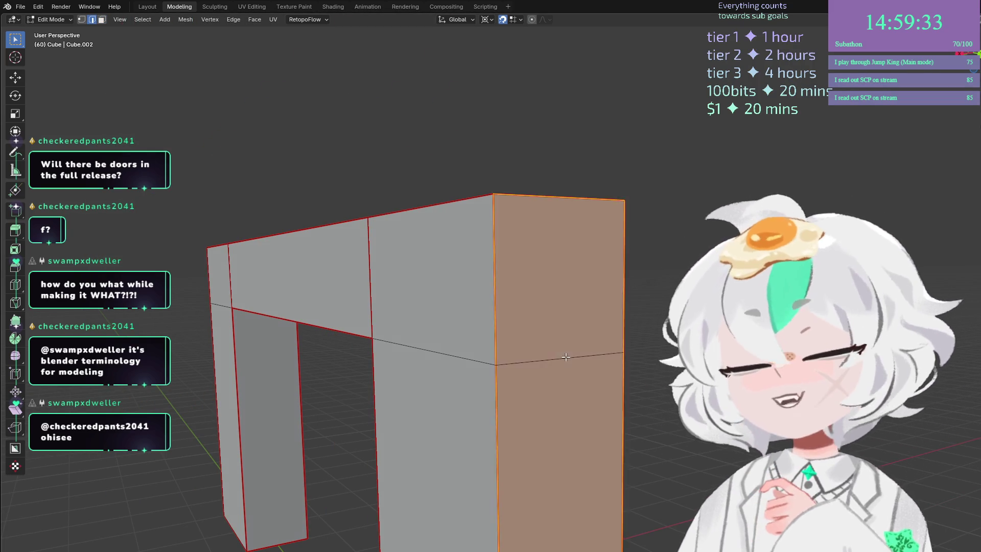
pyautogui.click(565, 356)
pyautogui.press('x')
pyautogui.click(565, 357)
# Join the pillar's inner corner vertex and outer side vertex with a new edge.
pyautogui.press('1')
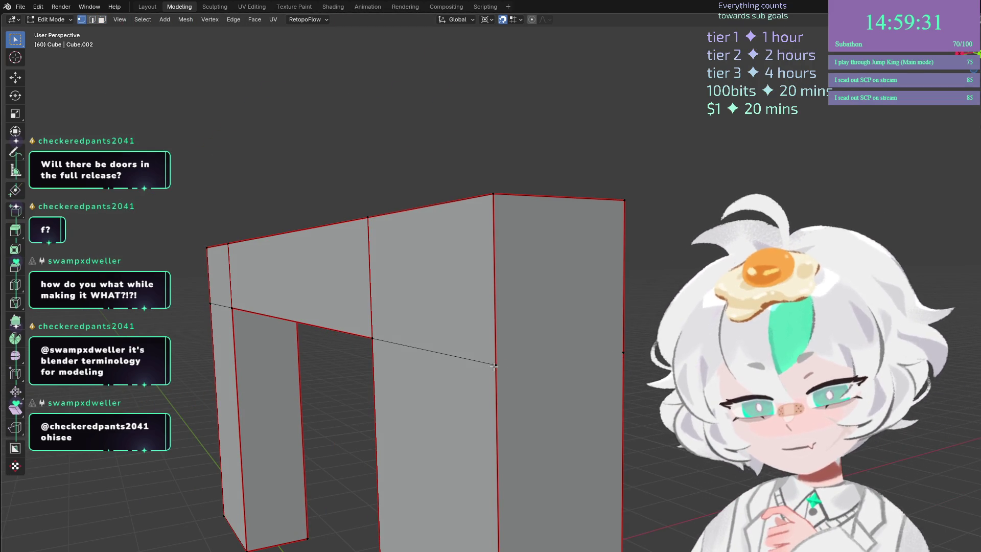
pyautogui.click(545, 365)
pyautogui.keyDown('shift'); pyautogui.click(621, 354); pyautogui.keyUp('shift')
pyautogui.press('j')
# Check the upper and lower faces on the right pillar after the reconnection.
pyautogui.press('2')
pyautogui.press('3')
pyautogui.click(574, 314)
pyautogui.click(575, 435)
pyautogui.click(576, 288)
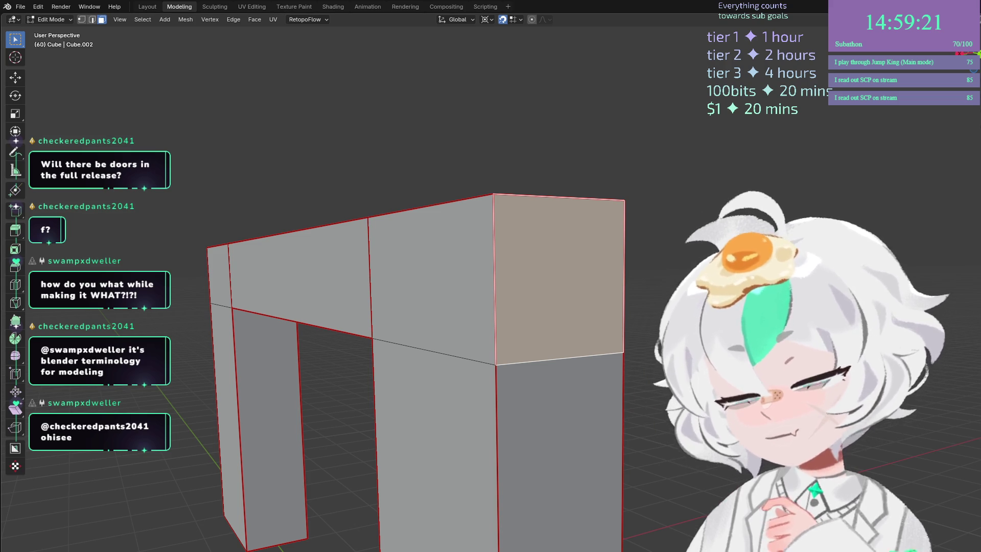
pyautogui.scroll(-4, 622, 428)
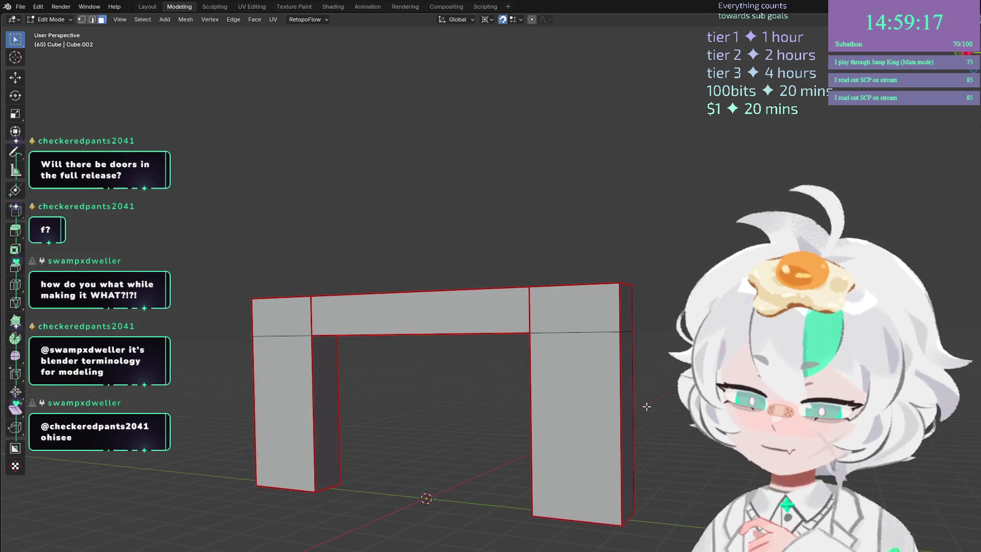
# Zoom and orbit to a low frontal view of the arch in edge selection.
pyautogui.scroll(5, 639, 407)
pyautogui.scroll(-5, 613, 407)
pyautogui.scroll(-5, 629, 428)
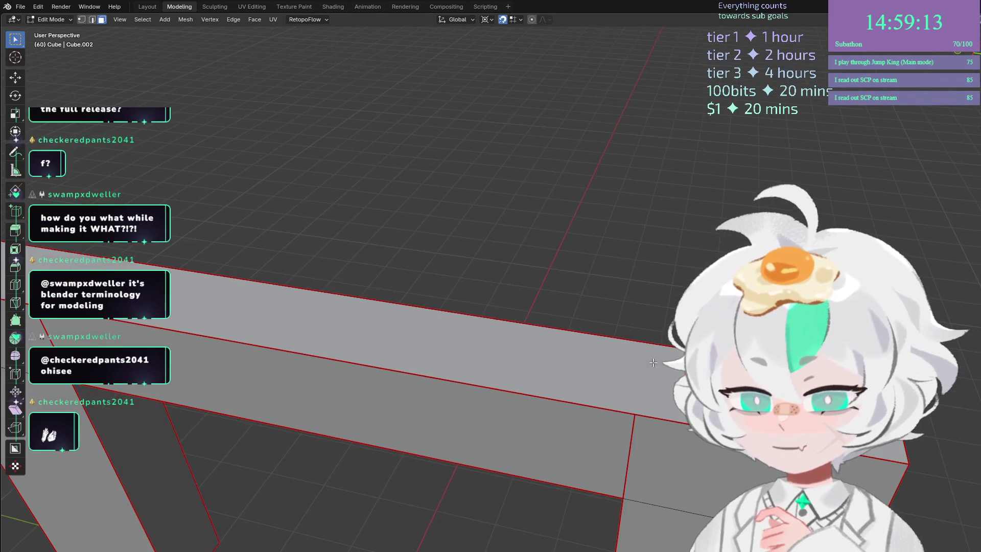
pyautogui.scroll(5, 626, 454)
pyautogui.press('1')
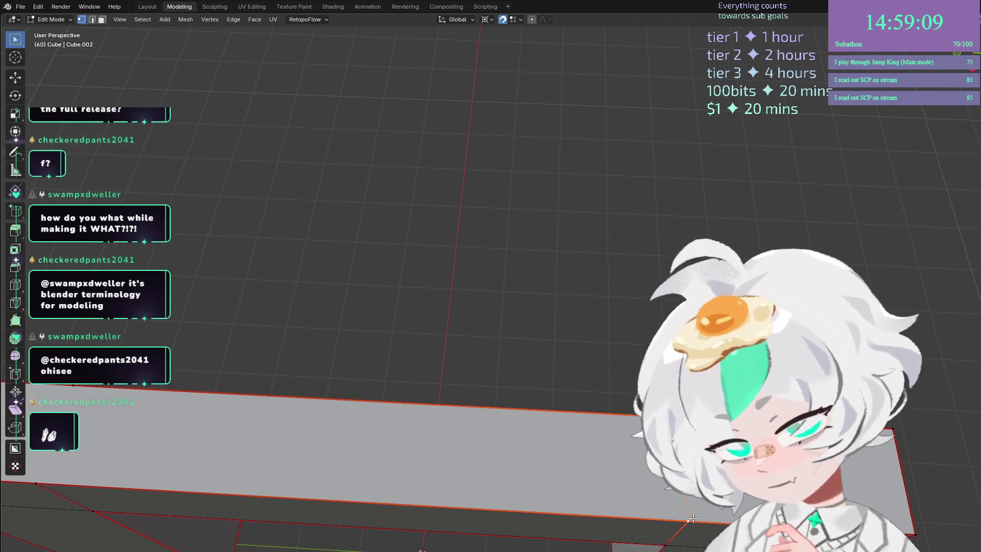
pyautogui.scroll(5, 692, 519)
pyautogui.scroll(-5, 692, 518)
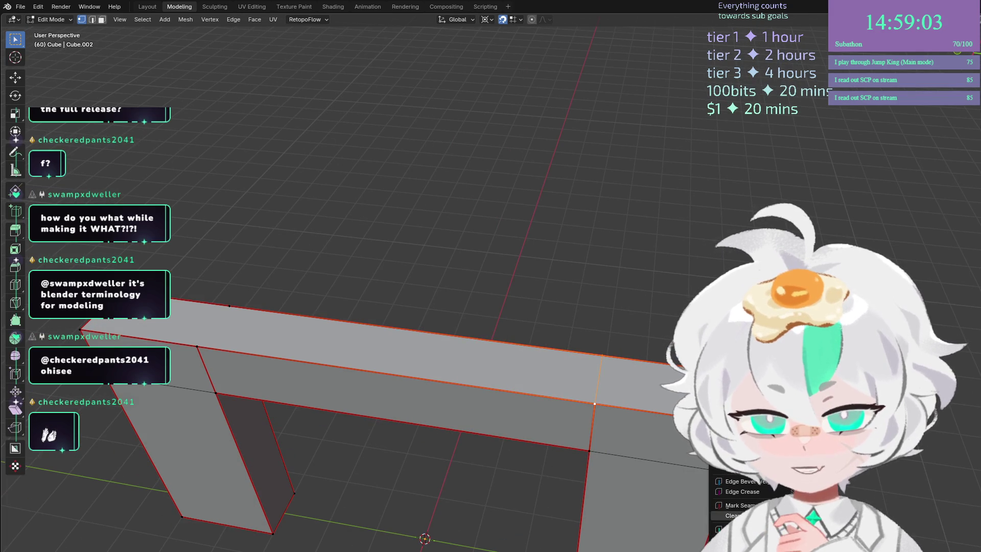
pyautogui.scroll(5, 401, 458)
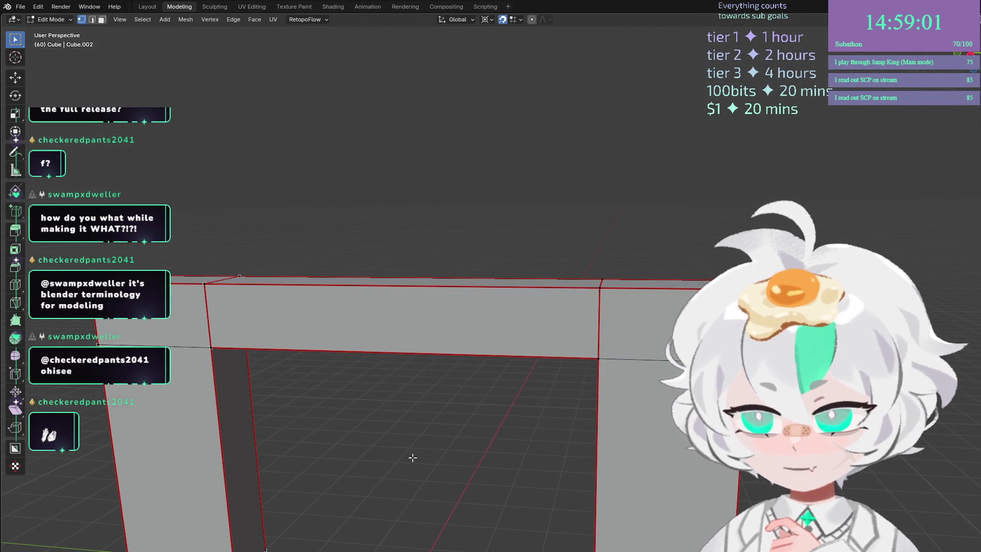
pyautogui.scroll(3, 514, 390)
pyautogui.scroll(-10, 514, 390)
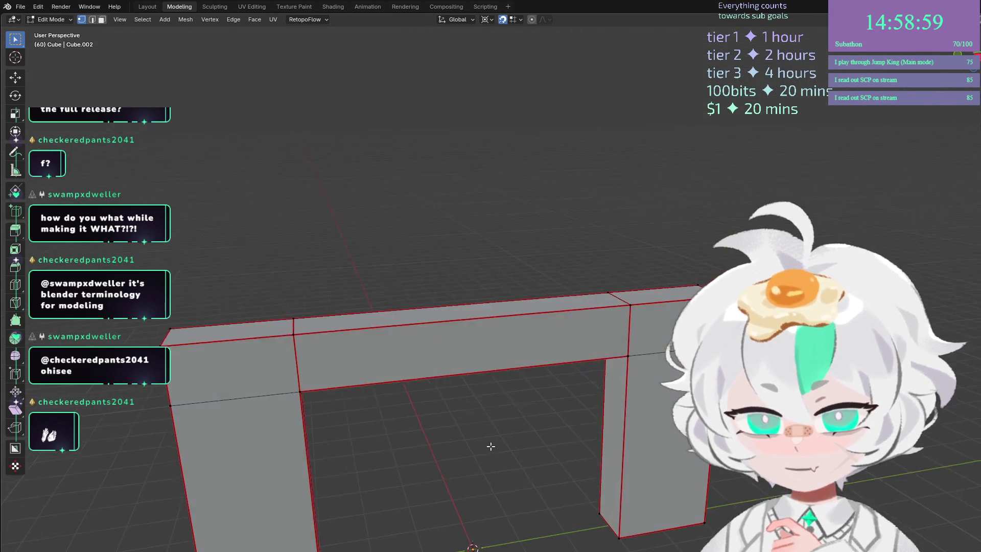
pyautogui.scroll(-2, 491, 461)
pyautogui.moveTo(489, 459)
pyautogui.mouseDown()
pyautogui.moveTo(517, 413)
pyautogui.moveTo(534, 306)
pyautogui.mouseUp()
pyautogui.press('2')
pyautogui.moveTo(312, 331); pyautogui.dragTo(629, 327)
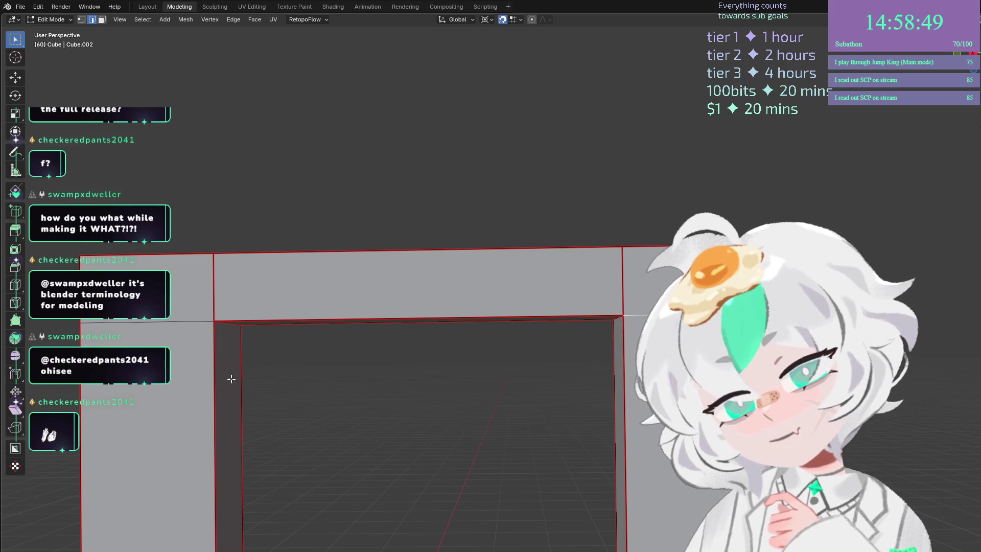
# Mark the loop under the top beam as a seam and clear the vertical edge's seam.
pyautogui.keyDown('alt'); pyautogui.click(149, 328); pyautogui.keyUp('alt')
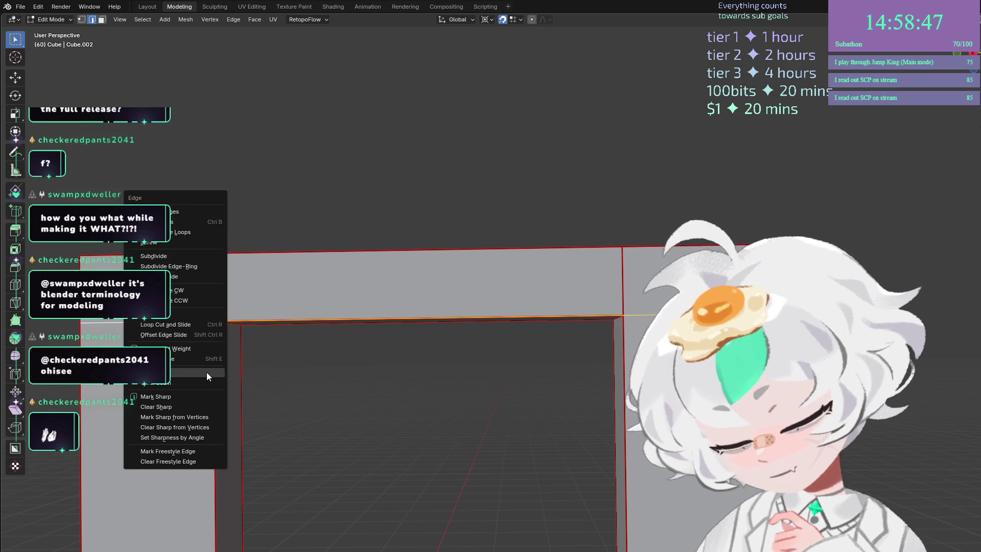
pyautogui.rightClick(207, 373)
pyautogui.click(207, 372)
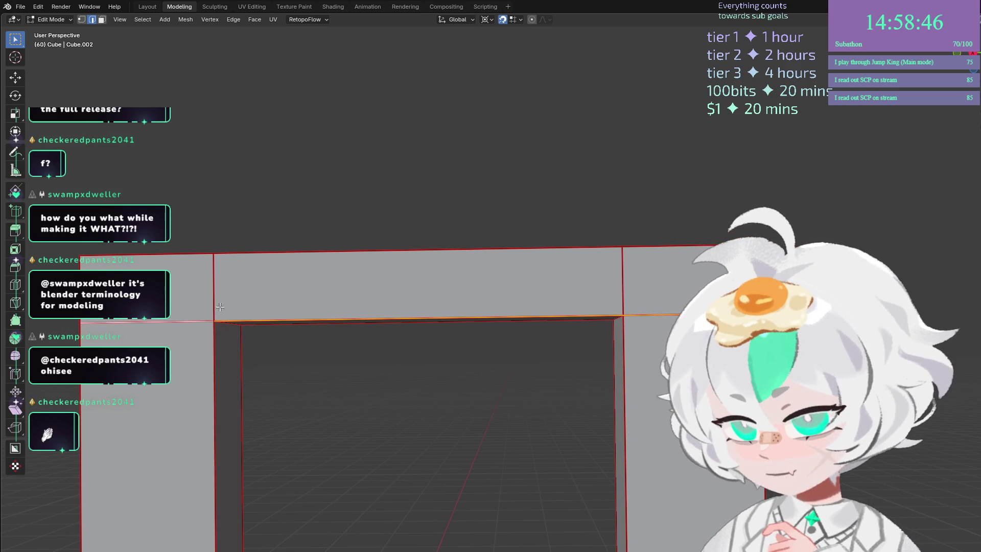
pyautogui.rightClick(613, 280)
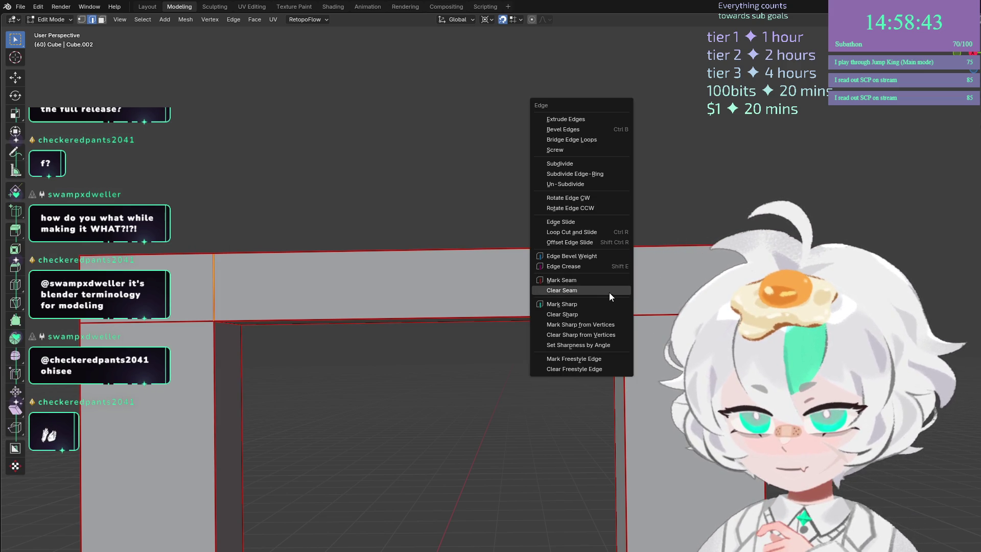
pyautogui.click(610, 293)
pyautogui.scroll(-4, 610, 293)
pyautogui.moveTo(609, 292)
pyautogui.mouseDown()
pyautogui.moveTo(504, 286)
pyautogui.moveTo(584, 443)
pyautogui.moveTo(298, 114)
pyautogui.mouseUp()
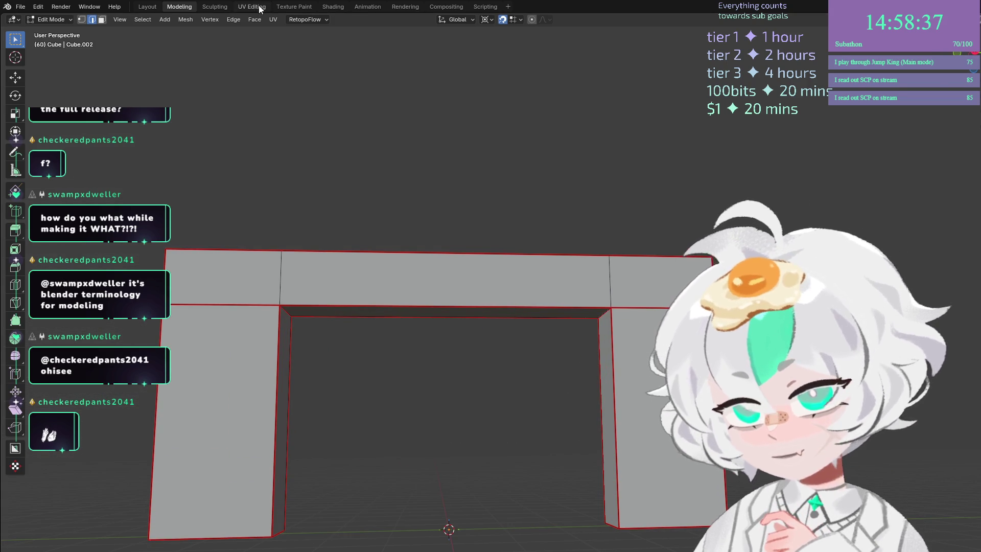
# Pack the doorway's UV islands into a grid in the UV Editing workspace.
pyautogui.click(256, 6)
pyautogui.scroll(-2, 330, 289)
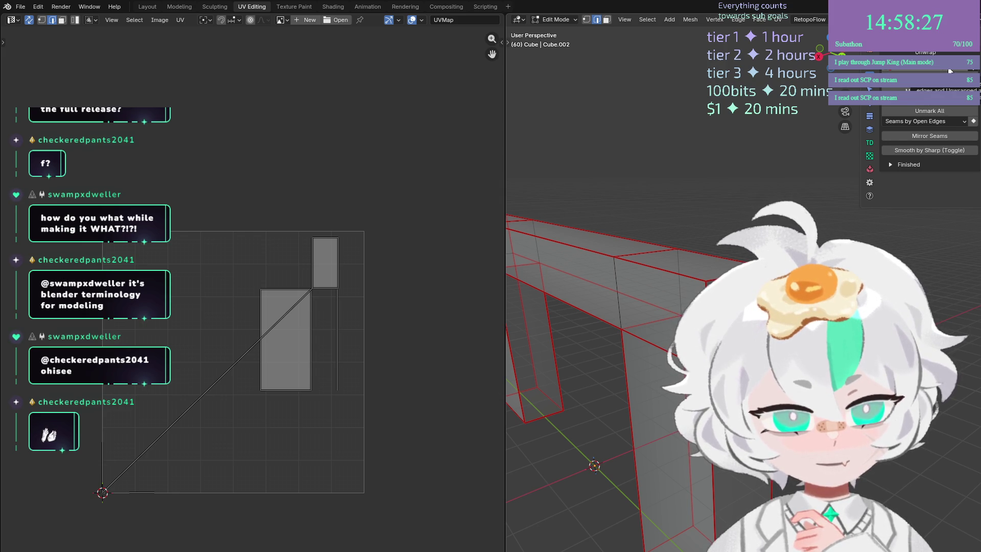
pyautogui.click(950, 71)
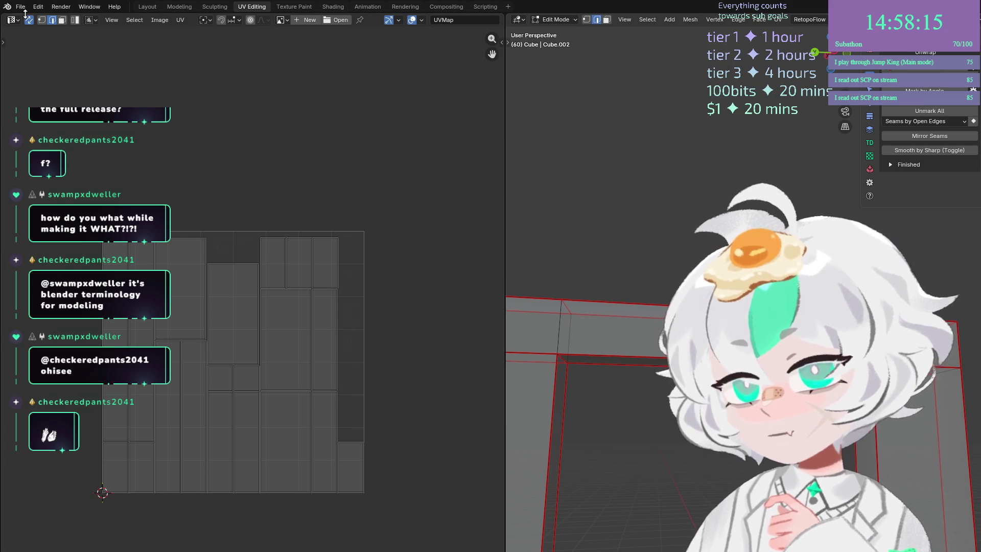
# Go to File > Export, then switch over to Unreal Engine.
pyautogui.click(24, 9)
pyautogui.moveTo(98, 160)
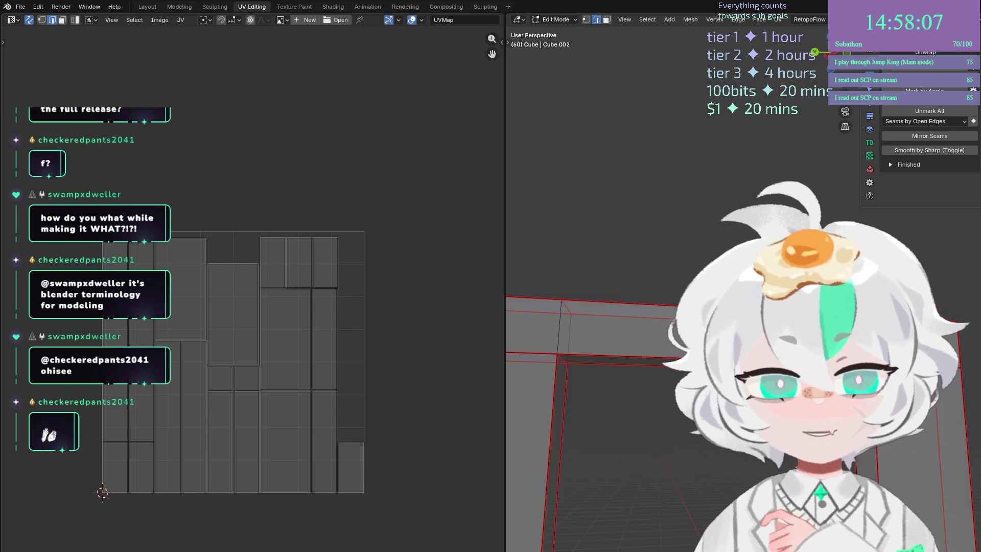
pyautogui.hotkey('alt', 'Tab')
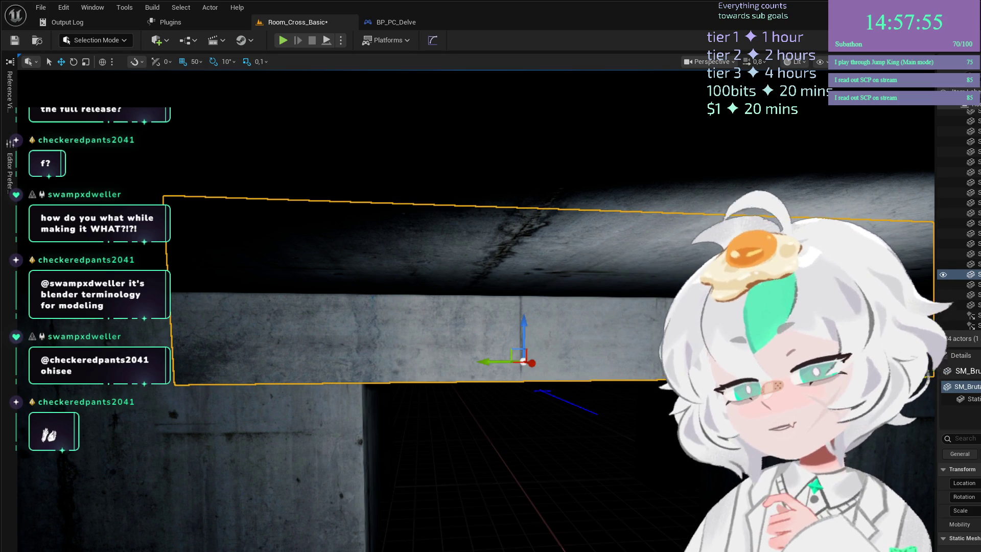
# Select and focus on each wall piece around the room's opening.
pyautogui.moveTo(520, 391); pyautogui.dragTo(519, 369)
pyautogui.press('f')
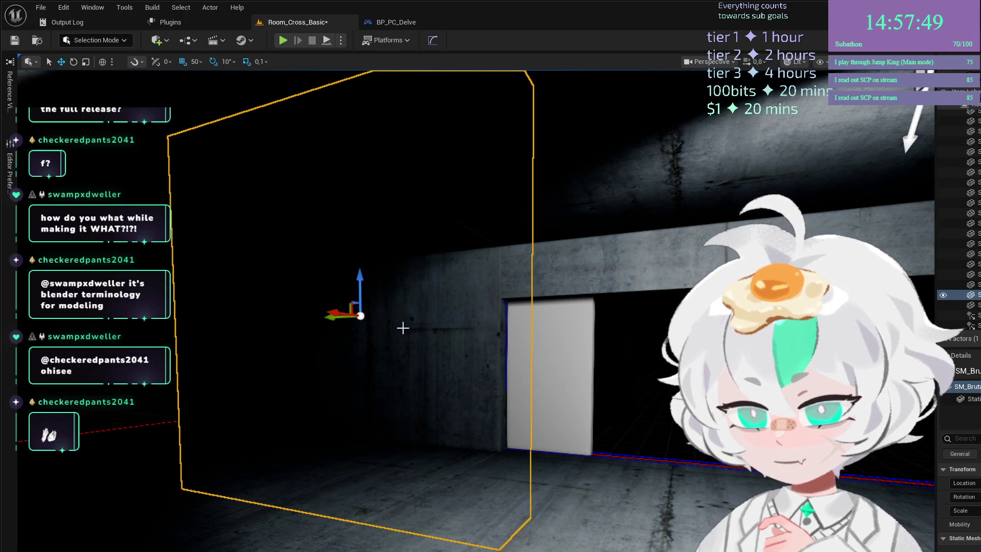
pyautogui.click(385, 326)
pyautogui.press('f')
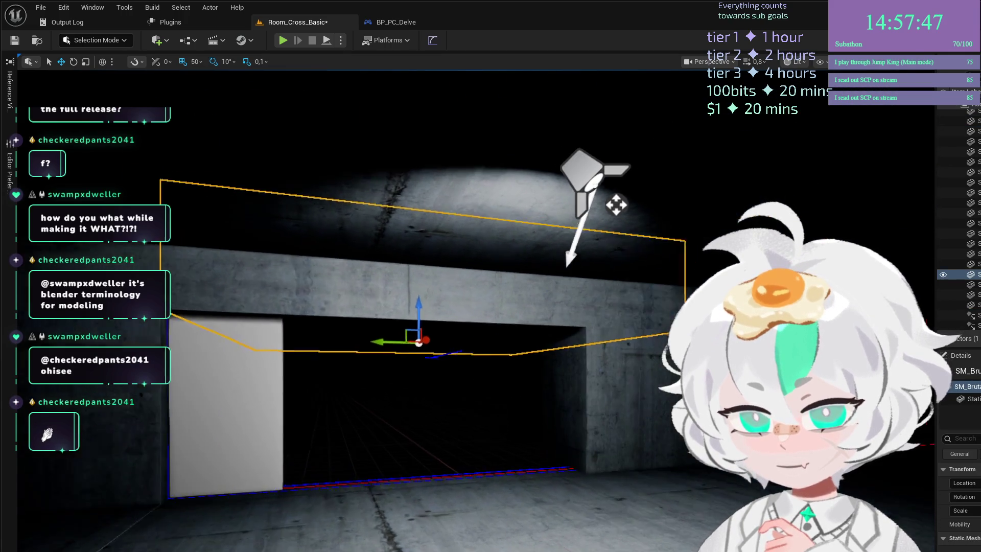
pyautogui.click(610, 315)
pyautogui.press('f')
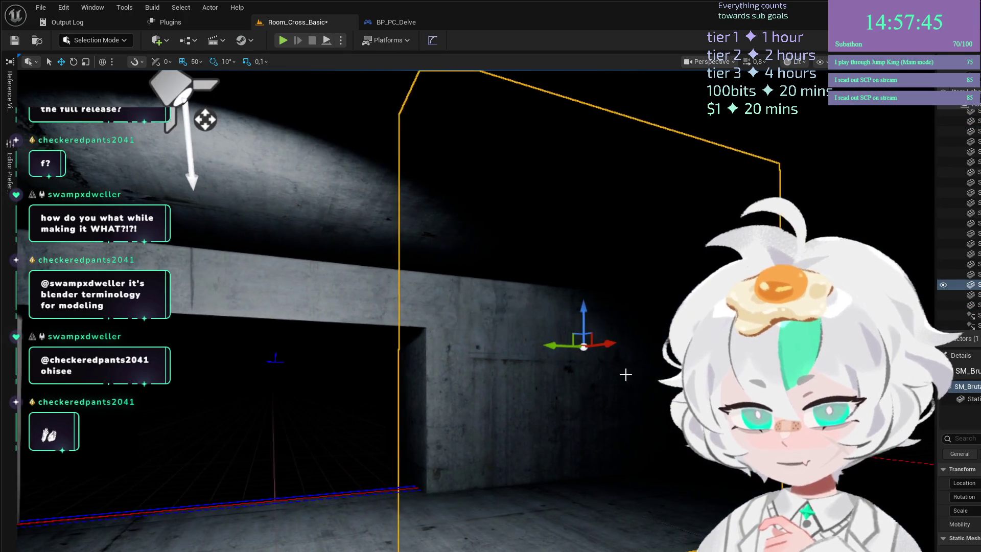
# Frame the beam over the opening, then pick the Doorway actor from the content browser.
pyautogui.click(483, 306)
pyautogui.press('f')
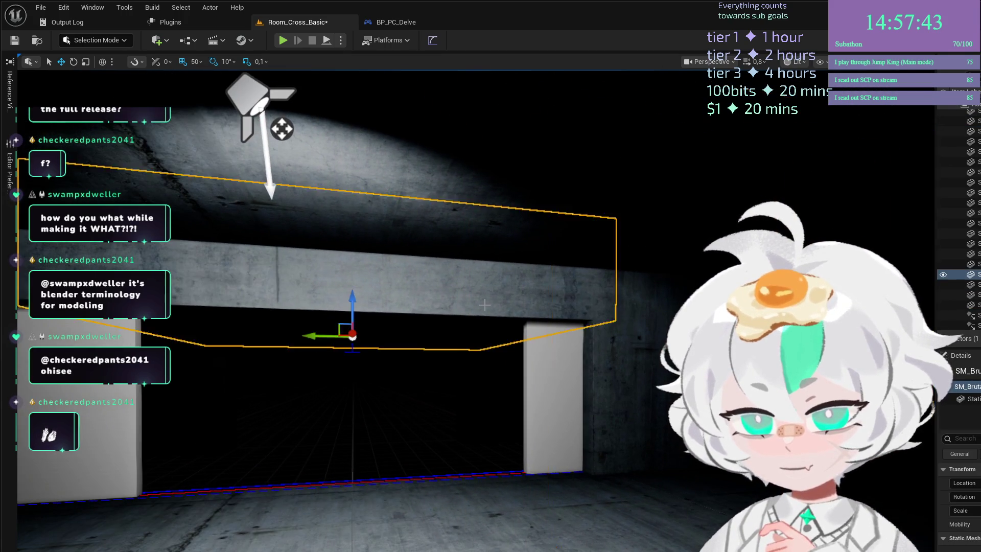
pyautogui.moveTo(484, 305); pyautogui.dragTo(506, 327)
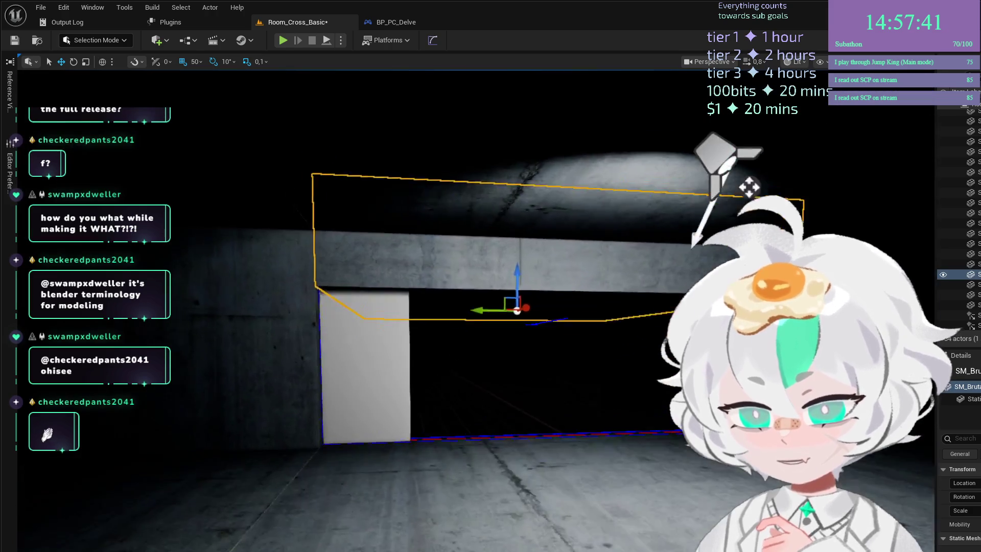
pyautogui.click(419, 358)
pyautogui.hotkey('ctrl', 'space')
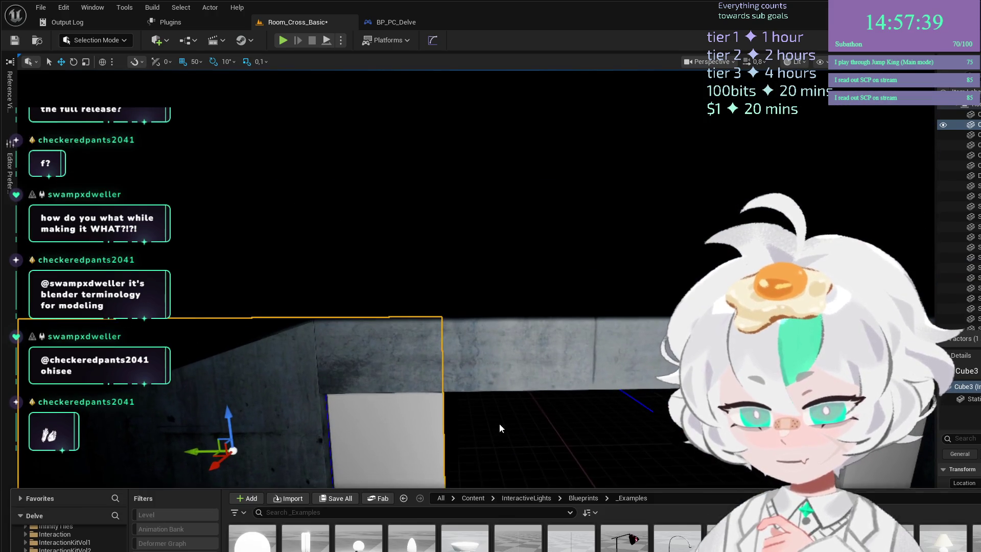
pyautogui.moveTo(533, 403); pyautogui.dragTo(561, 351)
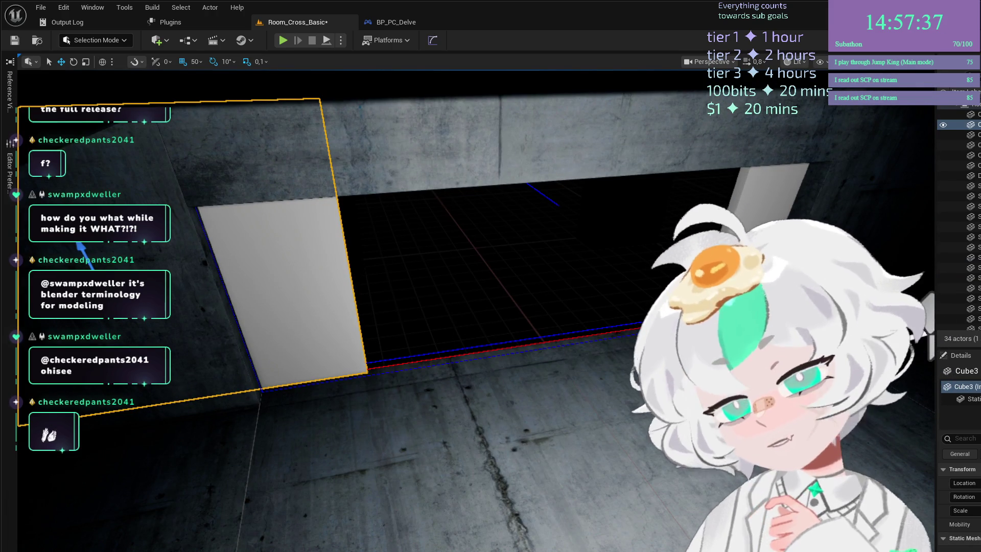
pyautogui.moveTo(416, 395)
pyautogui.mouseDown()
pyautogui.moveTo(574, 357)
pyautogui.moveTo(565, 324)
pyautogui.moveTo(550, 353)
pyautogui.moveTo(657, 469)
pyautogui.moveTo(620, 471)
pyautogui.moveTo(583, 430)
pyautogui.moveTo(527, 450)
pyautogui.moveTo(526, 477)
pyautogui.moveTo(487, 477)
pyautogui.moveTo(483, 425)
pyautogui.moveTo(429, 410)
pyautogui.moveTo(434, 398)
pyautogui.moveTo(434, 408)
pyautogui.mouseUp()
pyautogui.click(658, 469)
# Try lifting the beam above the doorway, undo it, and reselect the Doorway actor.
pyautogui.click(429, 410)
pyautogui.moveTo(507, 380); pyautogui.dragTo(541, 259)
pyautogui.hotkey('ctrl', 'z')
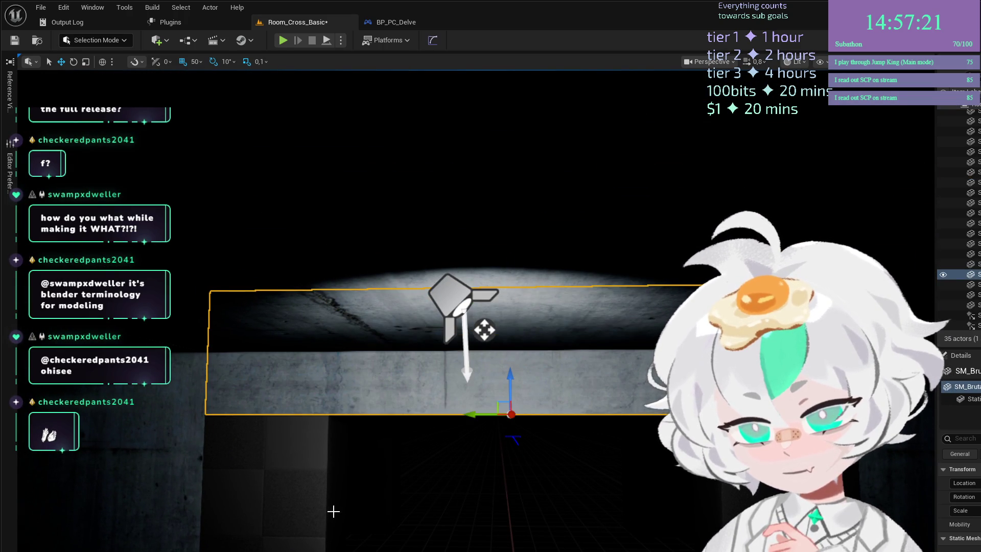
pyautogui.click(330, 511)
pyautogui.moveTo(341, 454)
pyautogui.mouseDown()
pyautogui.moveTo(343, 476)
pyautogui.moveTo(346, 395)
pyautogui.mouseUp()
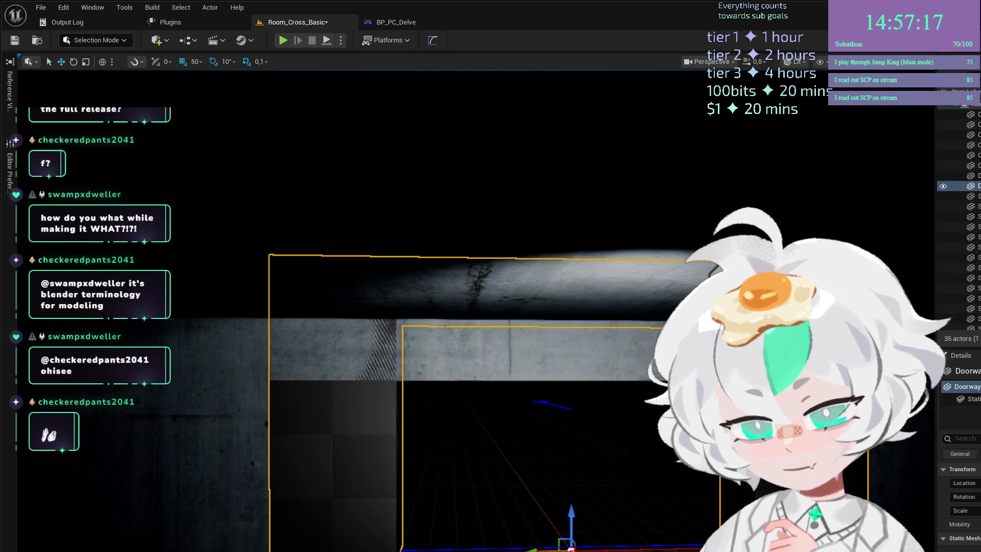
pyautogui.hotkey('alt', 'Tab')
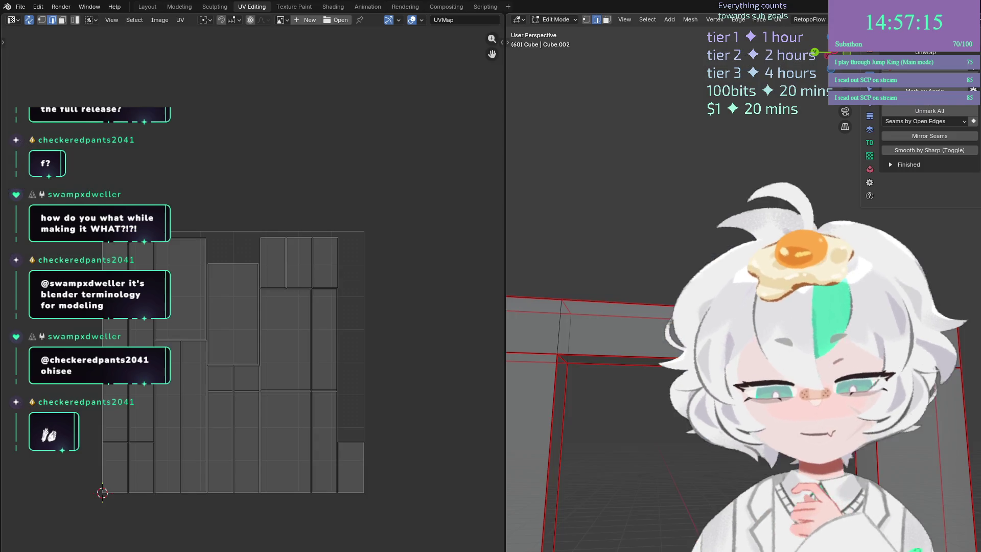
# Switch to a side view and box-select the faces of the doorway frame's top bar.
pyautogui.scroll(-5, 665, 368)
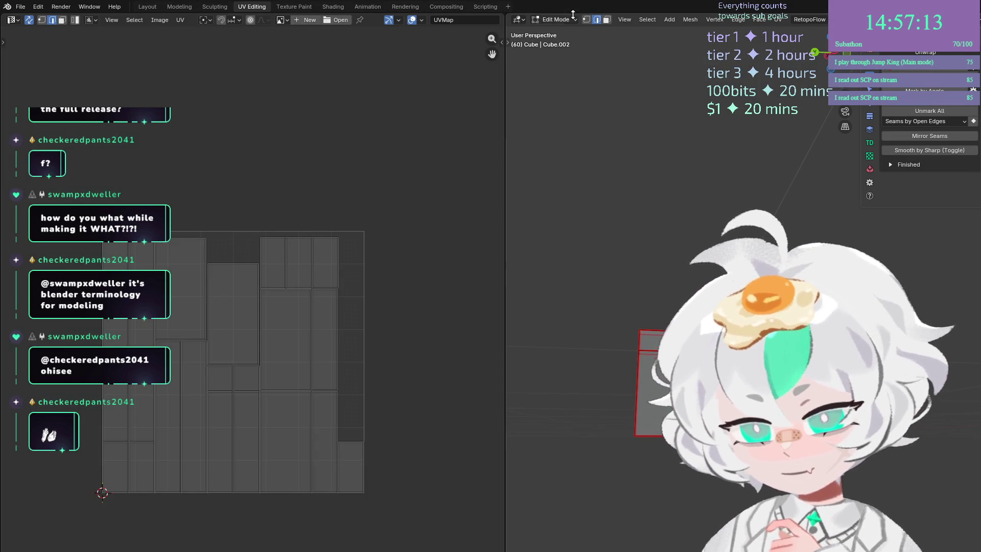
pyautogui.click(179, 7)
pyautogui.press('KP_3')
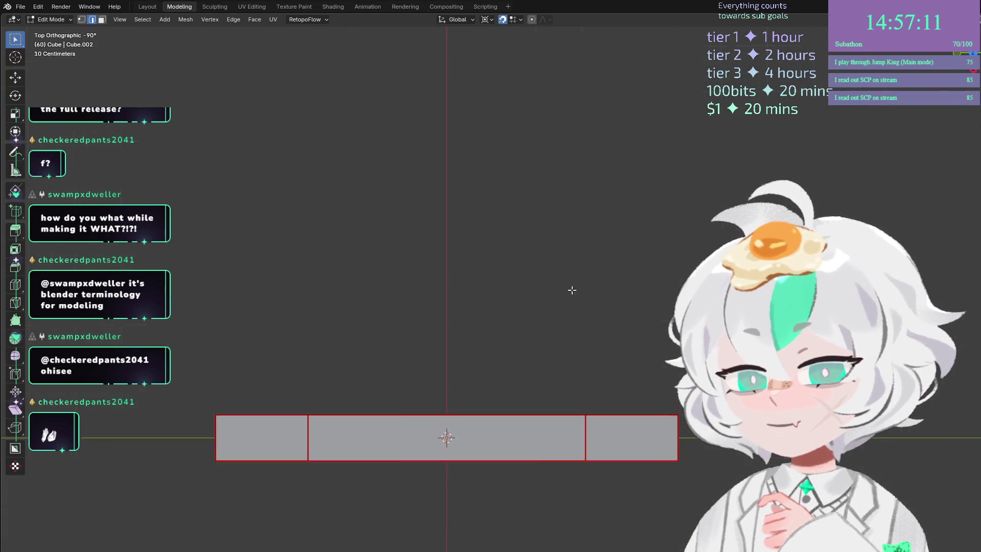
pyautogui.scroll(-2, 578, 290)
pyautogui.moveTo(644, 240); pyautogui.dragTo(251, 343)
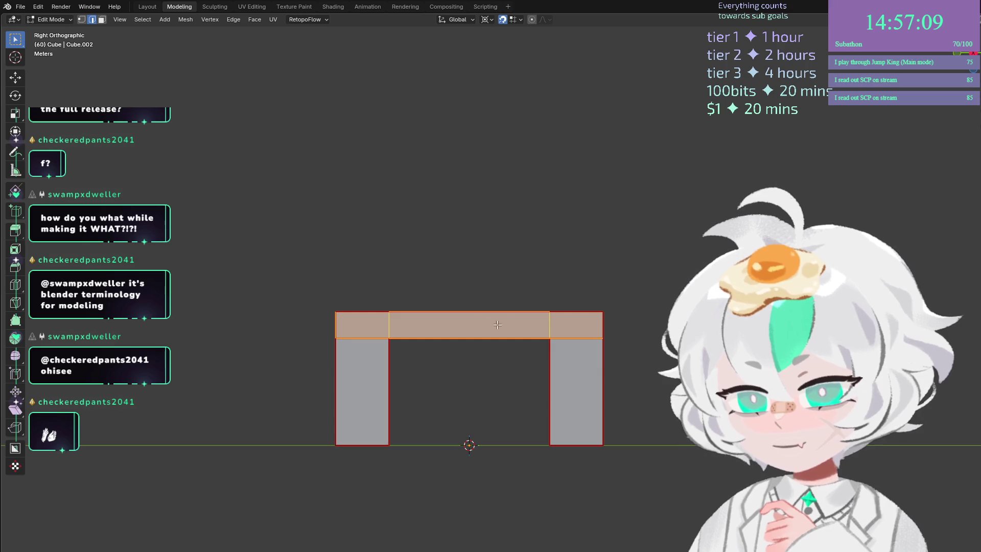
pyautogui.moveTo(207, 232)
pyautogui.mouseDown()
pyautogui.moveTo(345, 279)
pyautogui.moveTo(663, 347)
pyautogui.mouseUp()
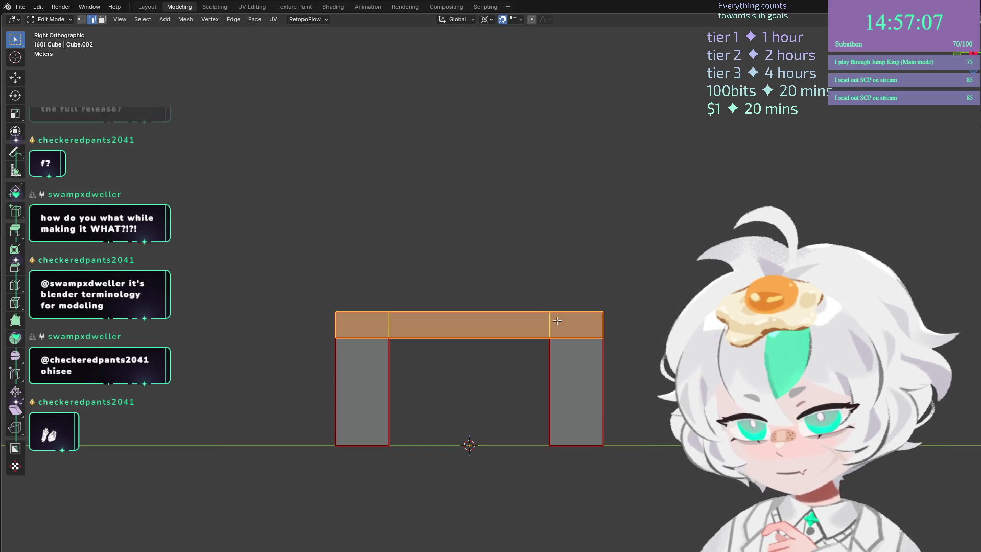
pyautogui.scroll(5, 500, 350)
pyautogui.press('g')
pyautogui.press('z')
pyautogui.press('Escape')
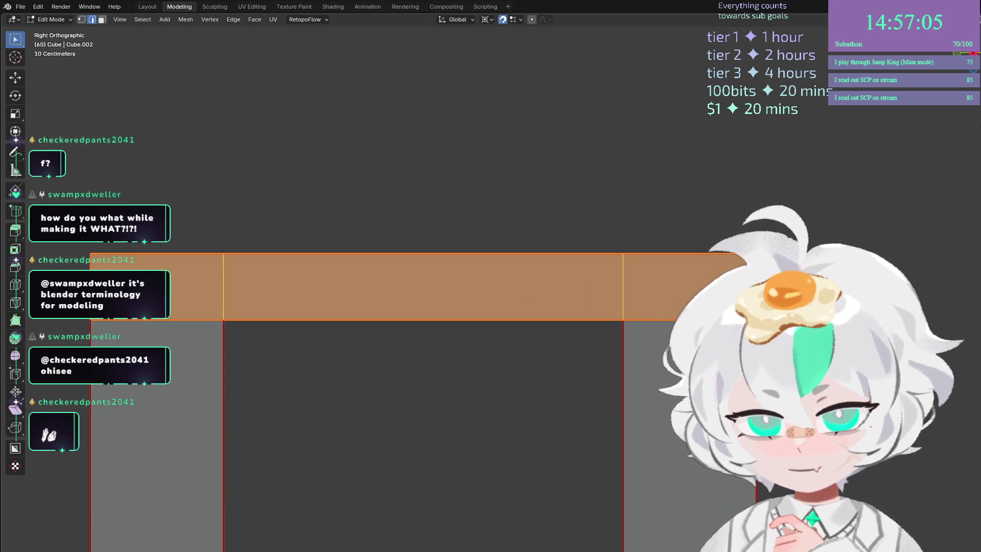
pyautogui.scroll(-4, 600, 235)
# Trial-lower the top bar's bottom edges along Z, then undo it.
pyautogui.click(151, 8)
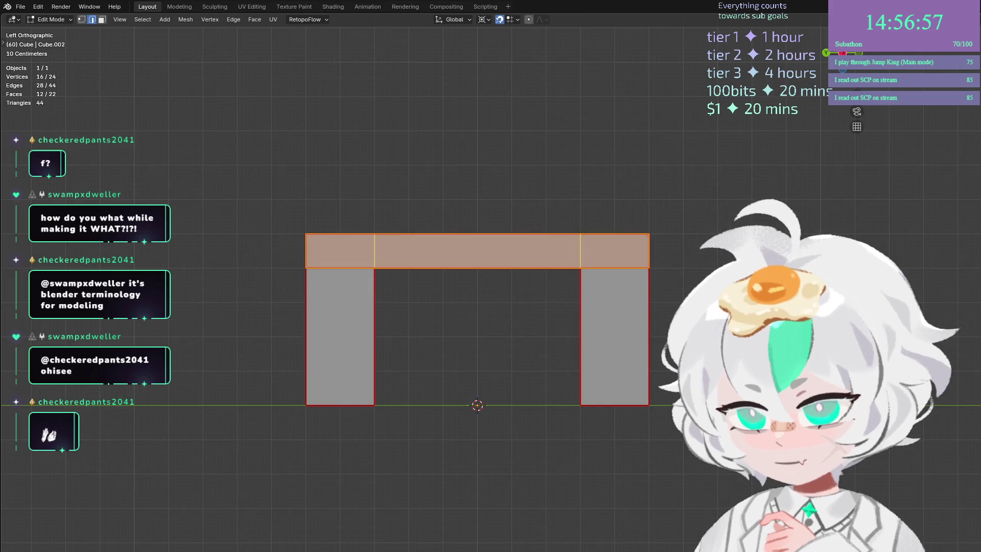
pyautogui.press('g')
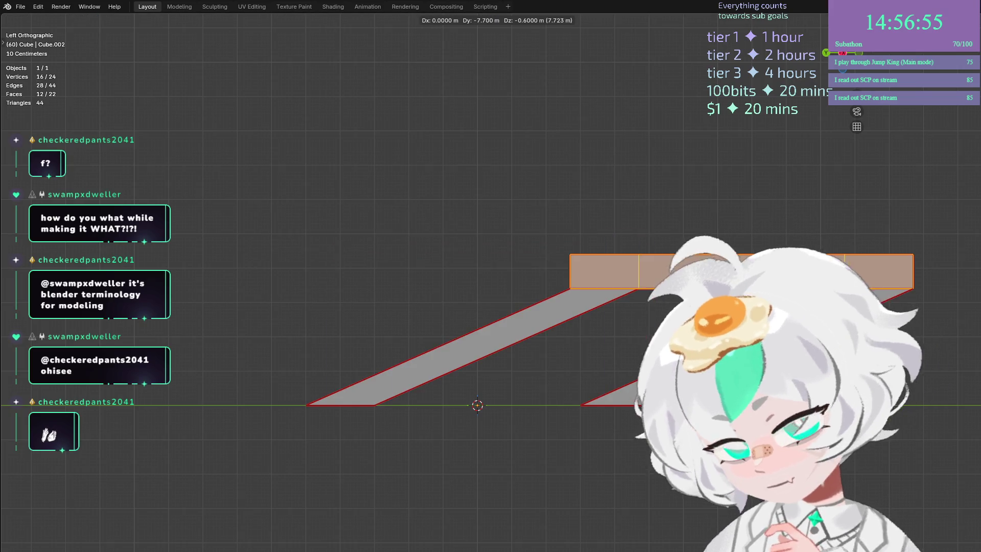
pyautogui.press('Escape')
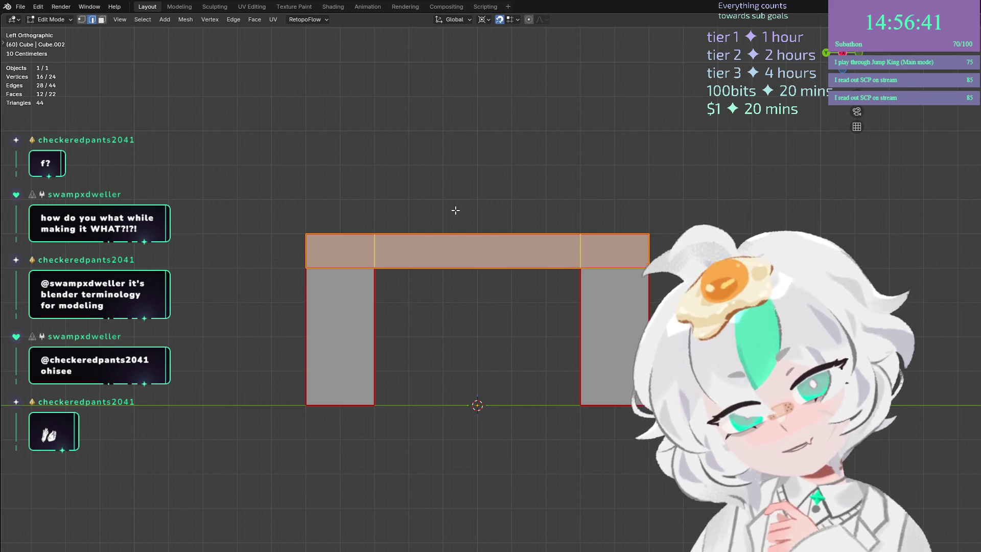
pyautogui.moveTo(659, 312); pyautogui.dragTo(252, 243)
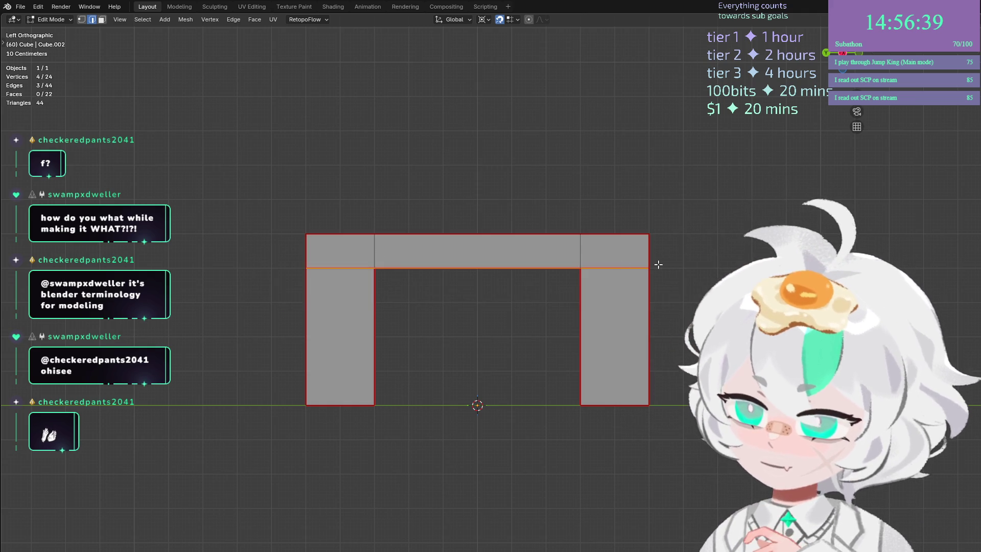
pyautogui.press('g')
pyautogui.press('z')
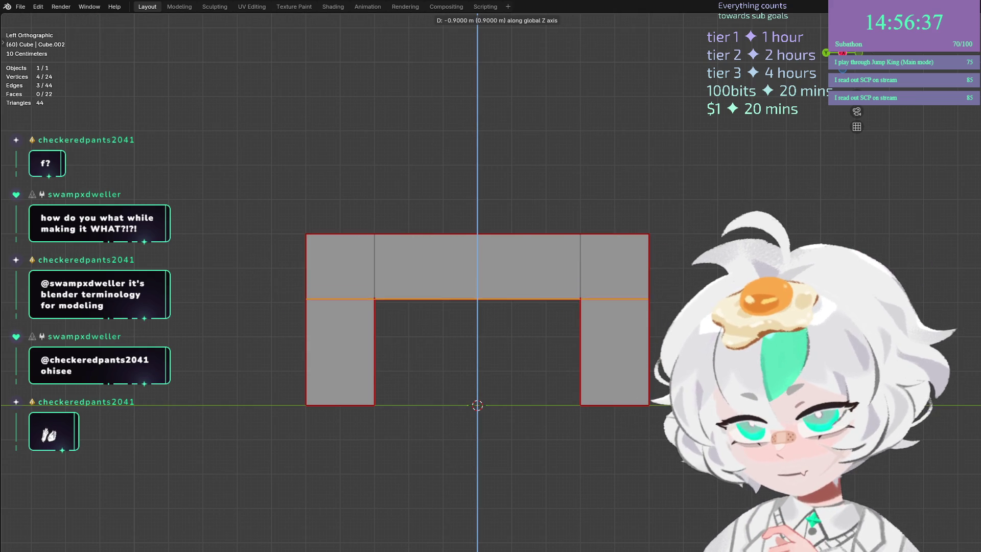
pyautogui.press('Return')
pyautogui.moveTo(664, 240); pyautogui.dragTo(339, 127)
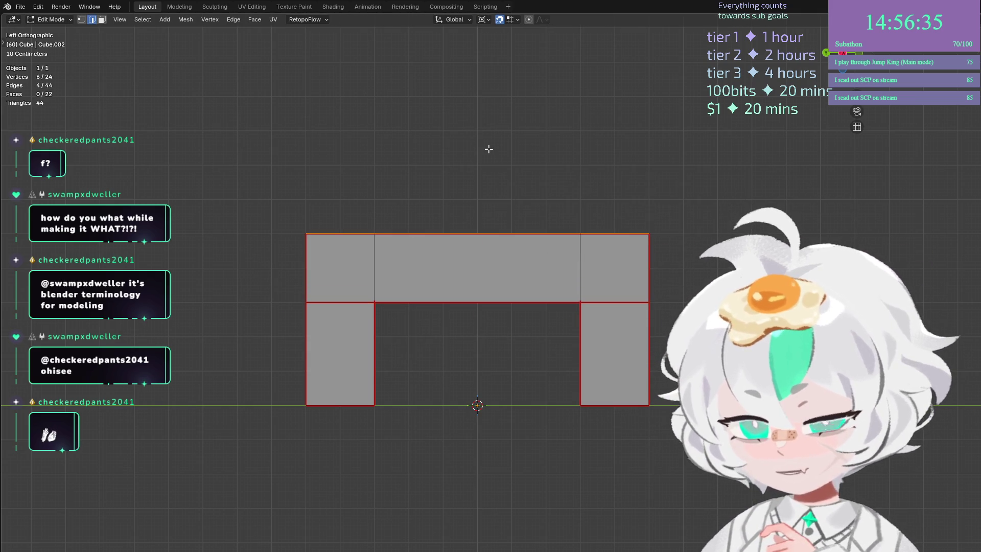
pyautogui.hotkey('ctrl', 'z')
# Lower the top bar and the upper parts of the legs along the Z axis.
pyautogui.moveTo(834, 320); pyautogui.dragTo(94, 148)
pyautogui.moveTo(712, 176); pyautogui.dragTo(80, 254)
pyautogui.moveTo(865, 176); pyautogui.dragTo(145, 307)
pyautogui.press('g')
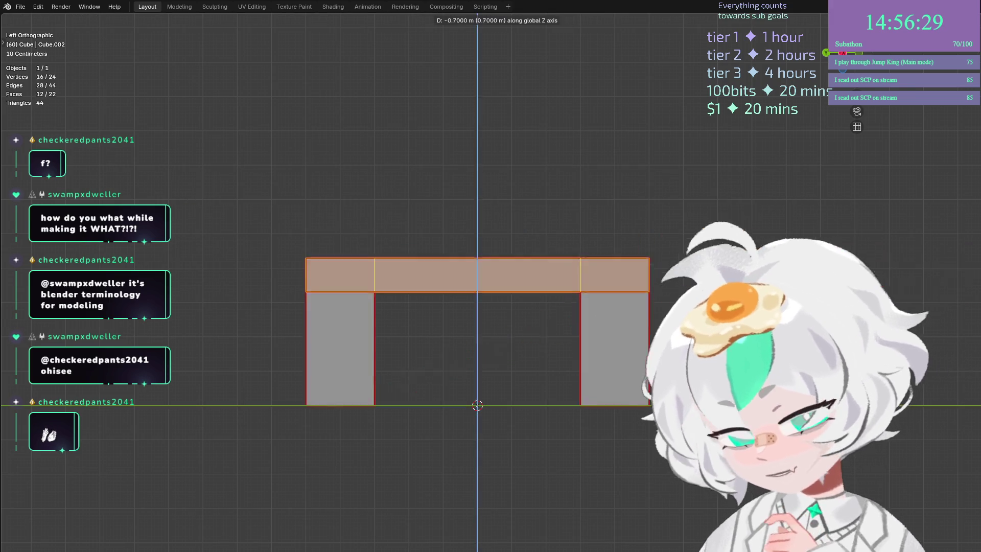
pyautogui.press('y')
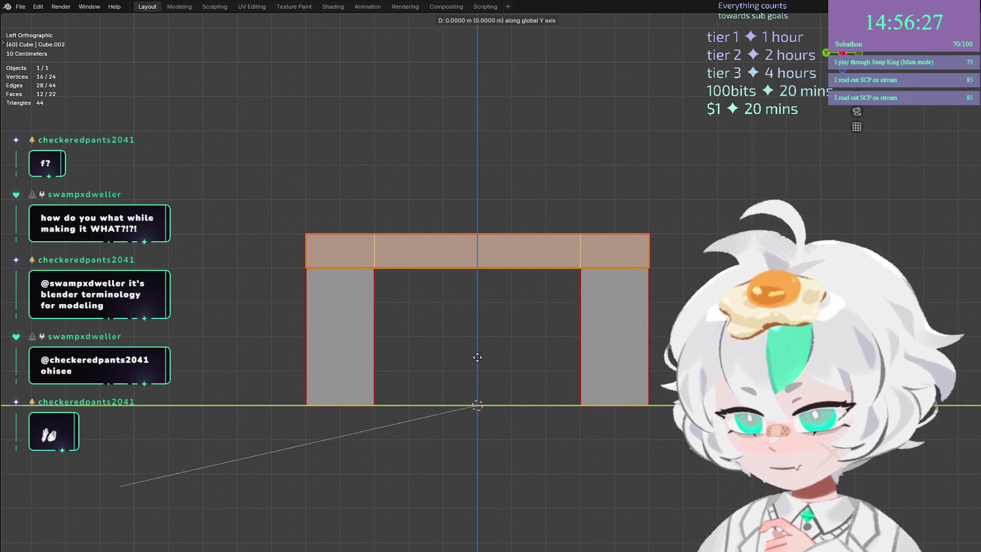
pyautogui.press('z')
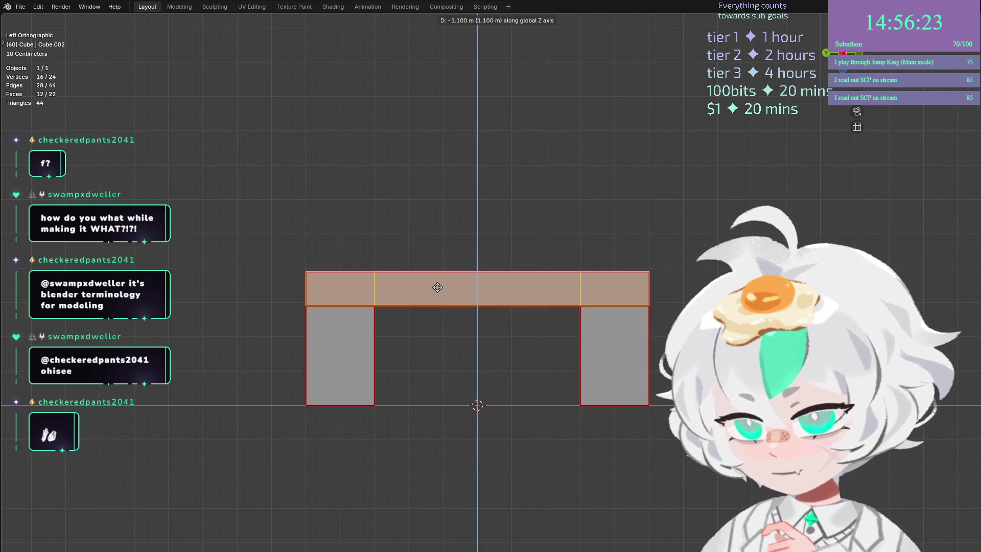
pyautogui.click(438, 288)
pyautogui.scroll(5, 475, 248)
pyautogui.scroll(-1, 501, 351)
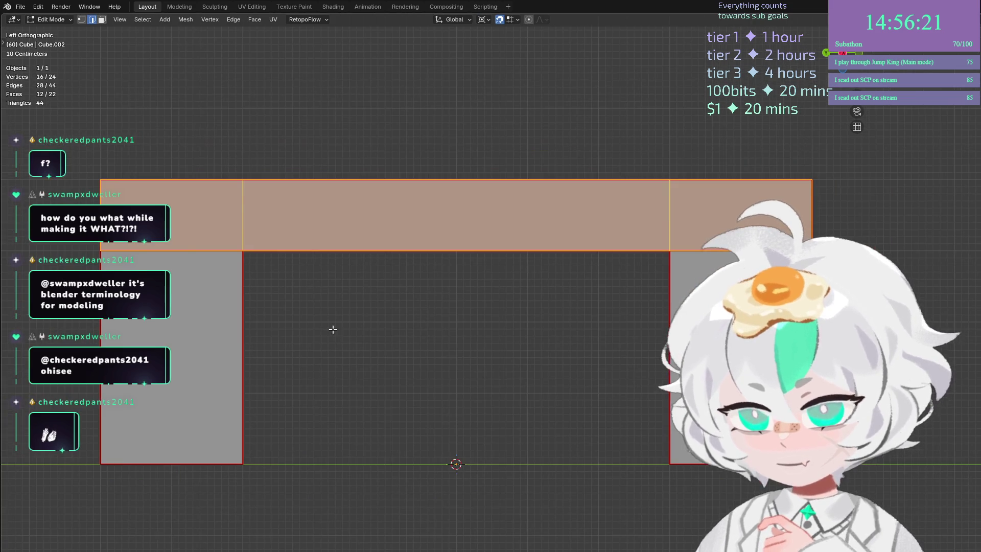
pyautogui.scroll(-1, 429, 302)
pyautogui.scroll(1, 429, 302)
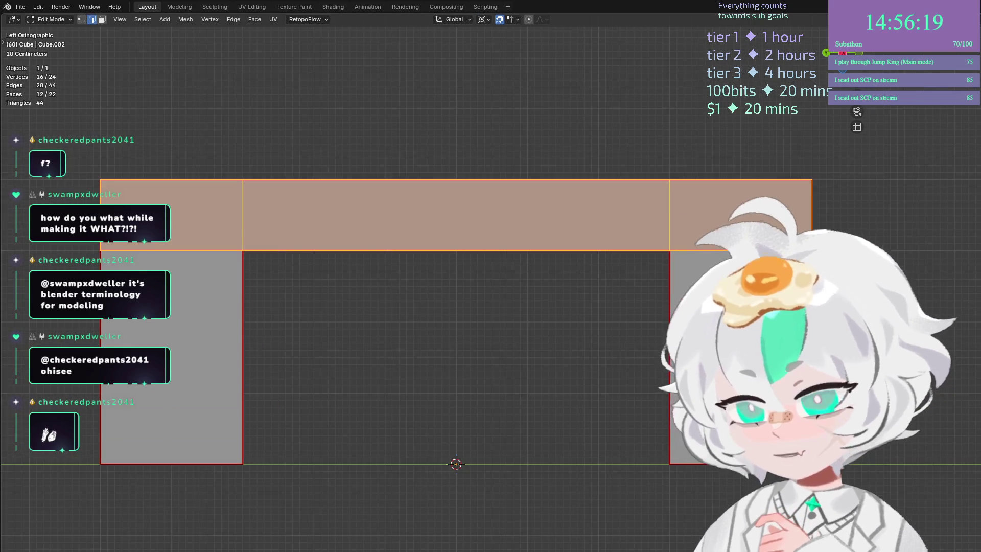
# Export the doorway mesh via File > Export > FBX.
pyautogui.click(23, 7)
pyautogui.moveTo(69, 164)
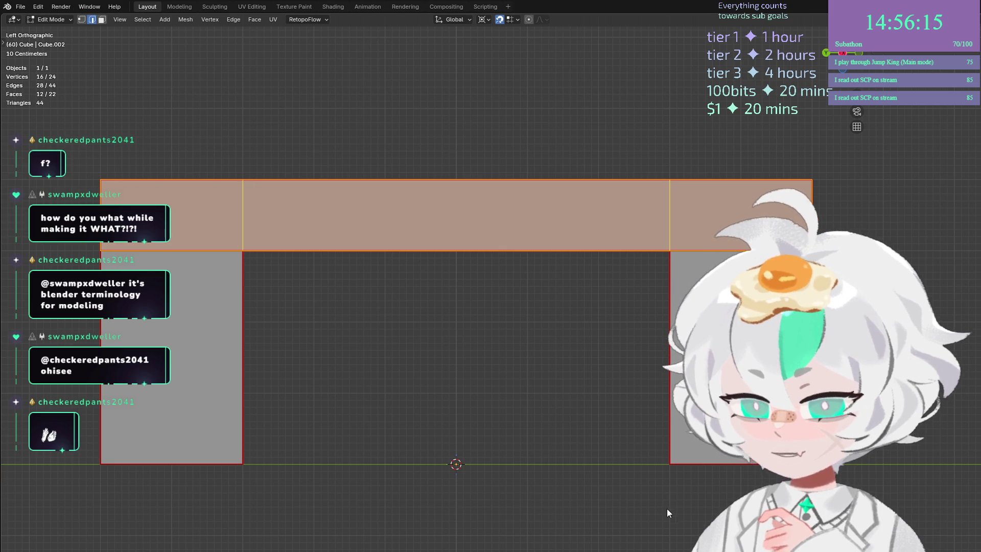
pyautogui.hotkey('alt', 'Tab')
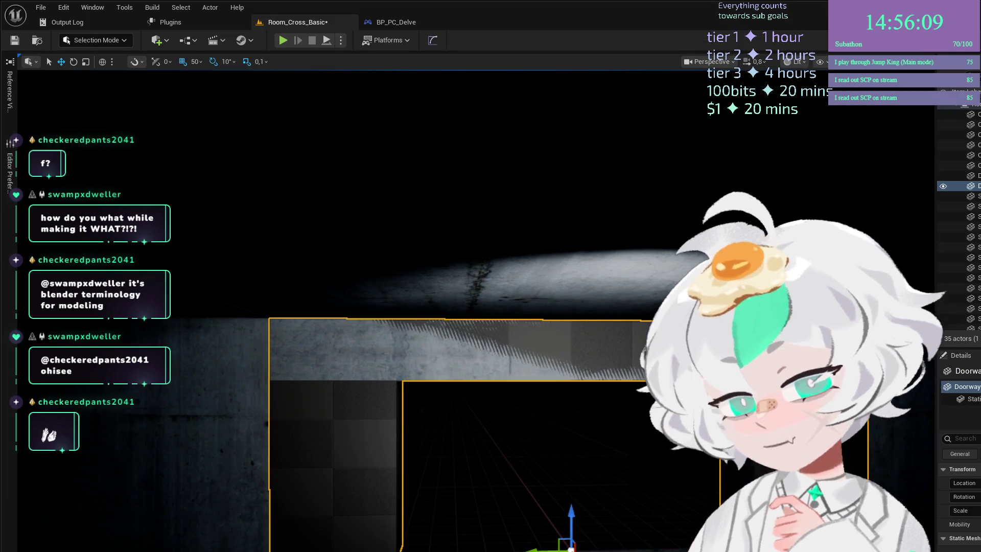
# Delete the SM_Brut wall slab overlapping the doorway.
pyautogui.click(460, 286)
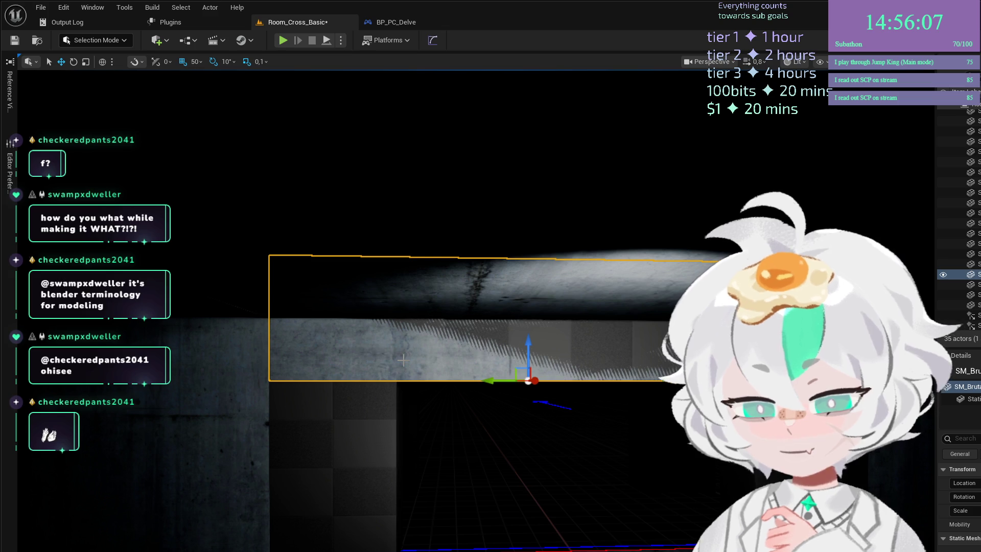
pyautogui.press('Delete')
pyautogui.click(45, 340)
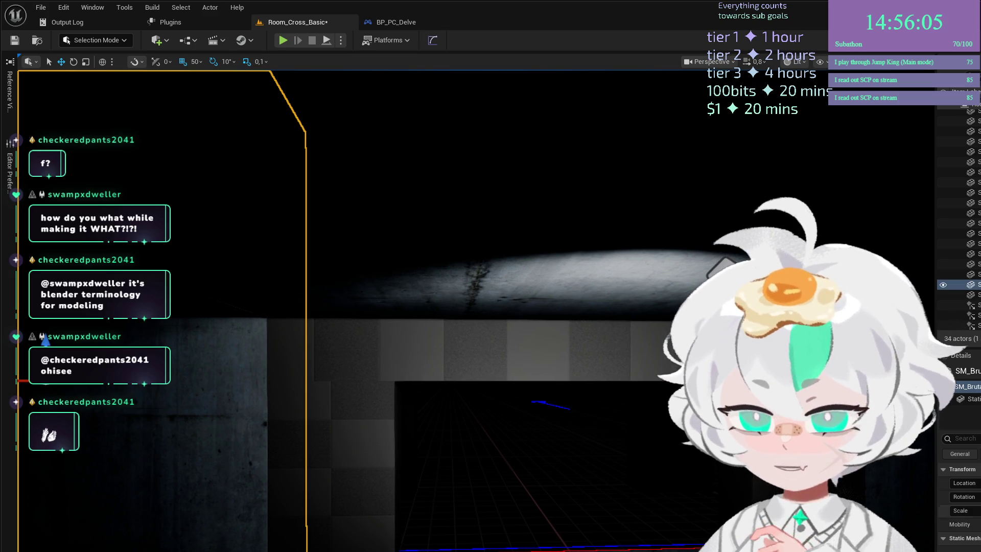
# Inspect the doorway and side wall meshes, then start playtesting the level.
pyautogui.click(405, 350)
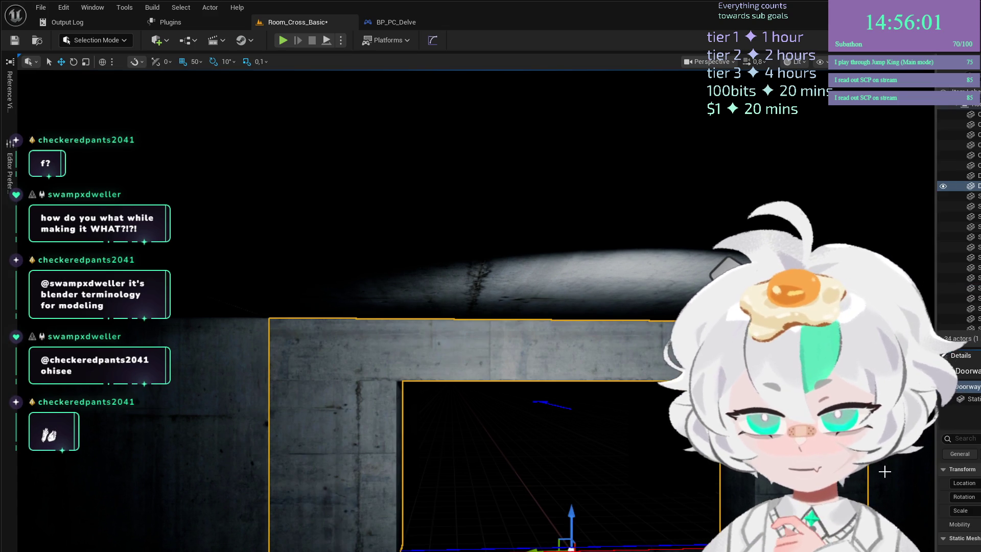
pyautogui.click(701, 462)
pyautogui.press('w')
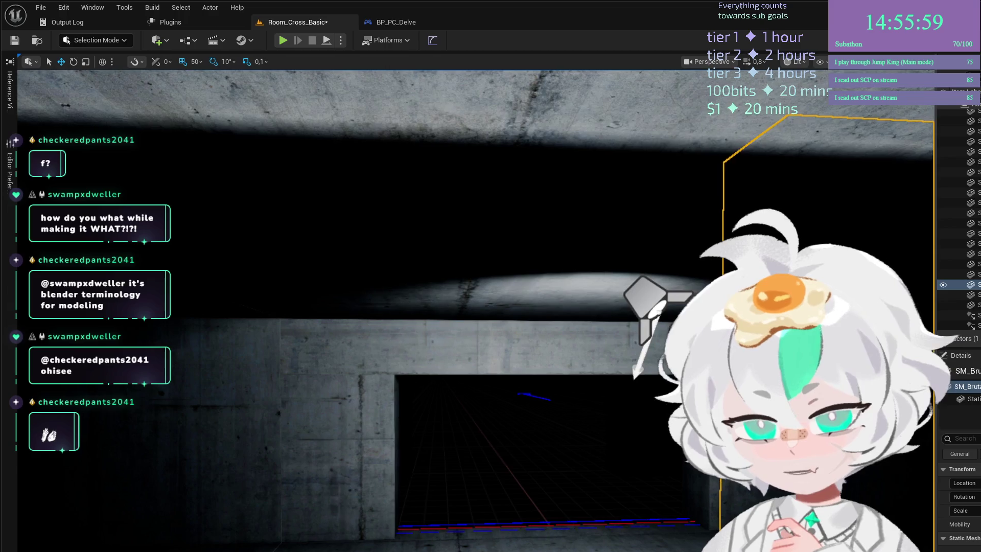
pyautogui.scroll(-5, 592, 317)
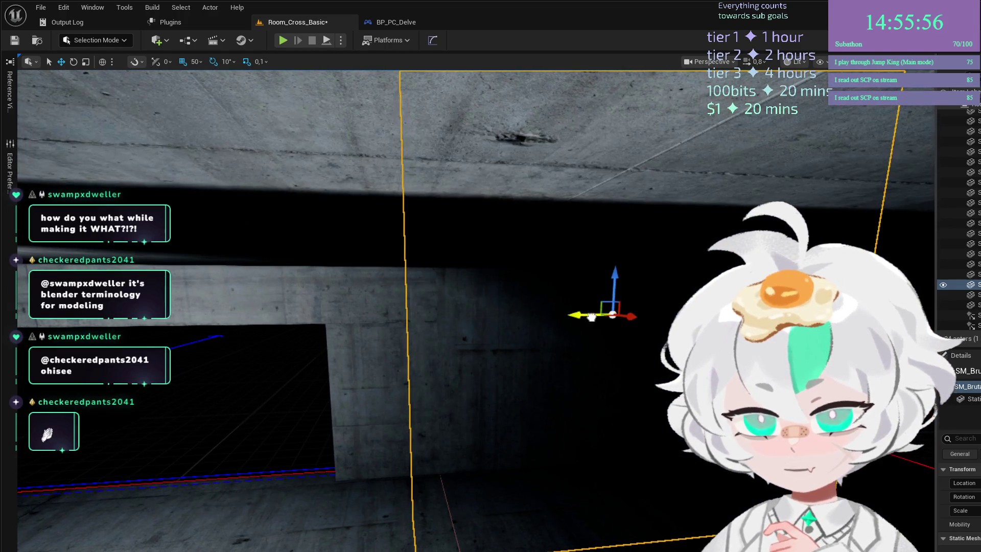
pyautogui.moveTo(591, 317)
pyautogui.mouseDown()
pyautogui.moveTo(501, 333)
pyautogui.moveTo(460, 322)
pyautogui.moveTo(547, 327)
pyautogui.moveTo(517, 327)
pyautogui.mouseUp()
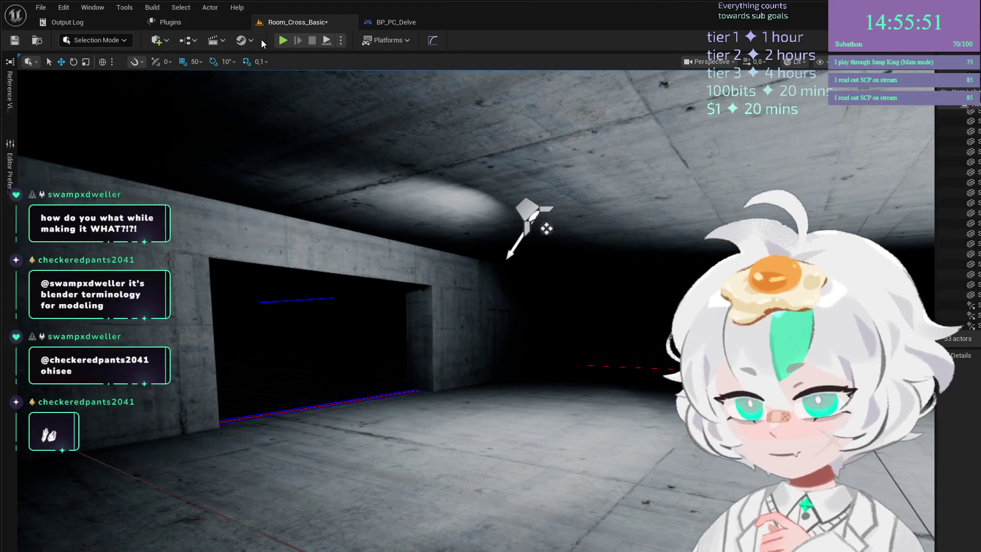
pyautogui.click(281, 41)
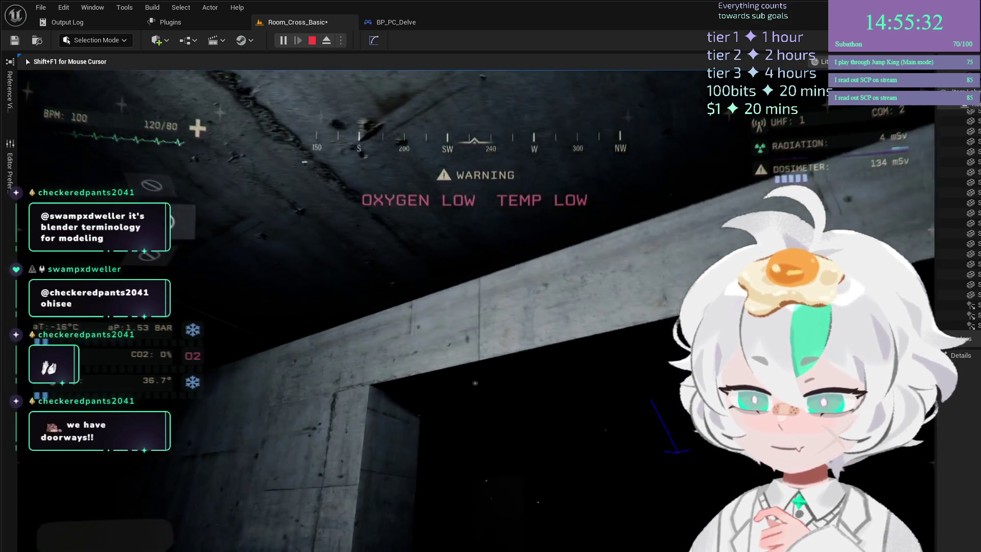
pyautogui.moveTo(491, 276)
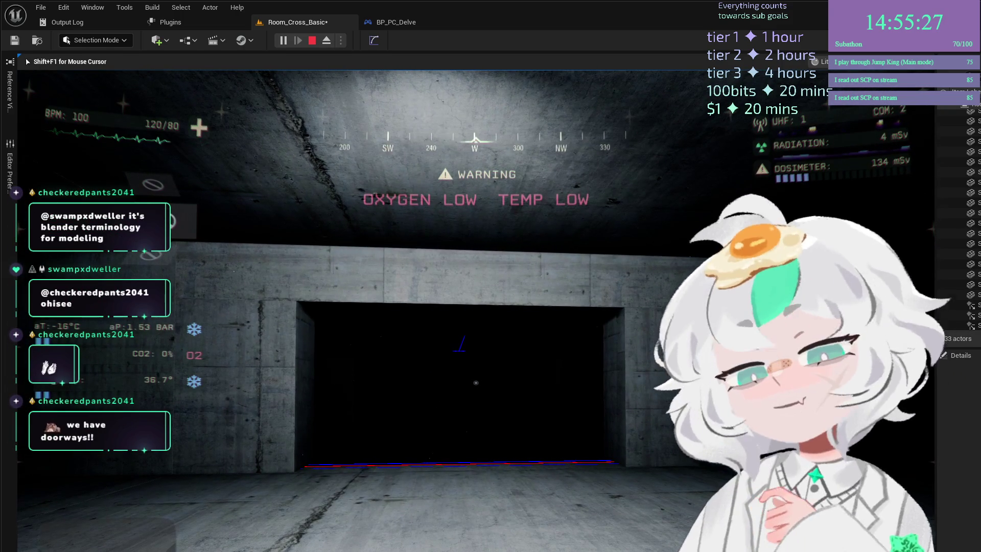
pyautogui.hotkey('shift', 'F1')
pyautogui.press('Escape')
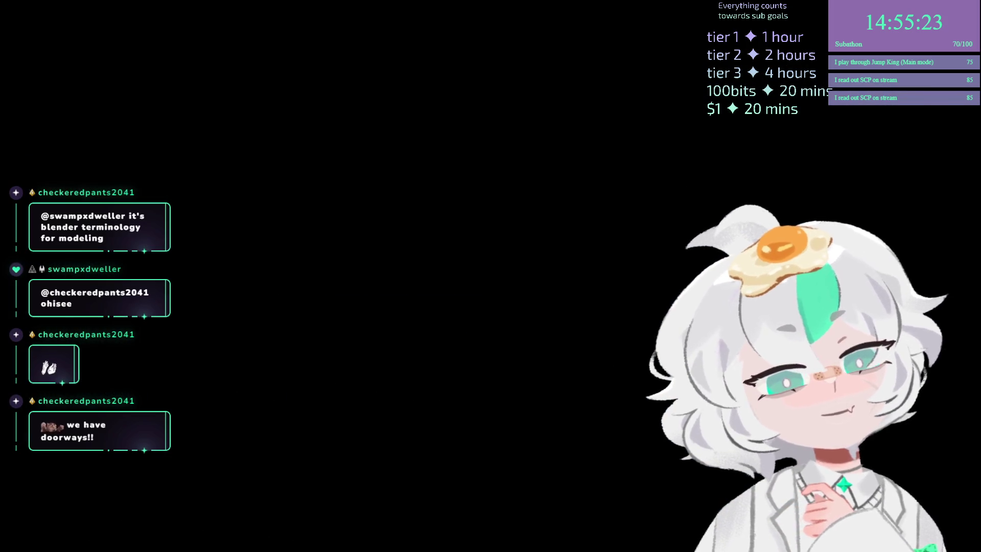
# Duplicate the doorway in place with Shift+D and put both copies into Edit Mode.
pyautogui.hotkey('alt', 'Tab')
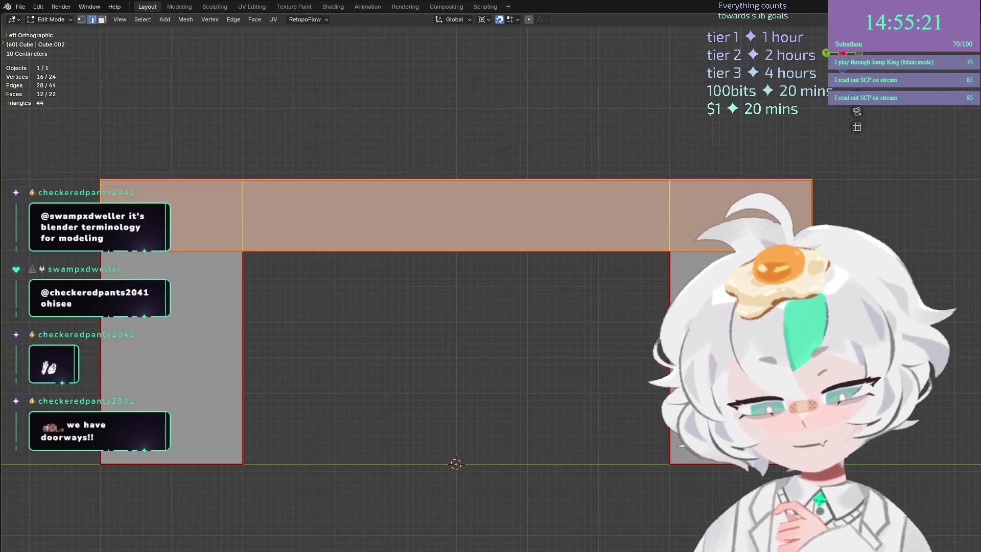
pyautogui.scroll(-3, 634, 326)
pyautogui.scroll(2, 539, 340)
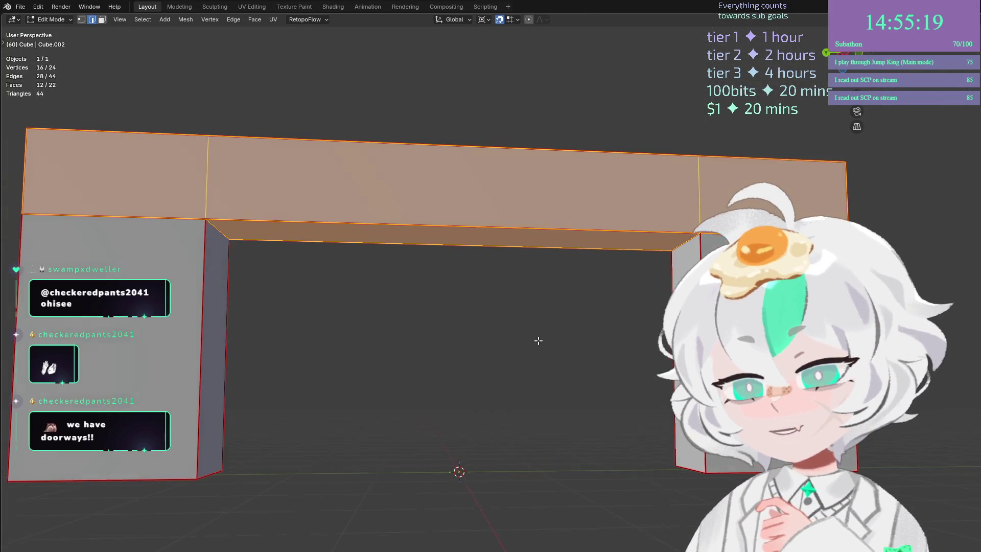
pyautogui.scroll(-4, 563, 344)
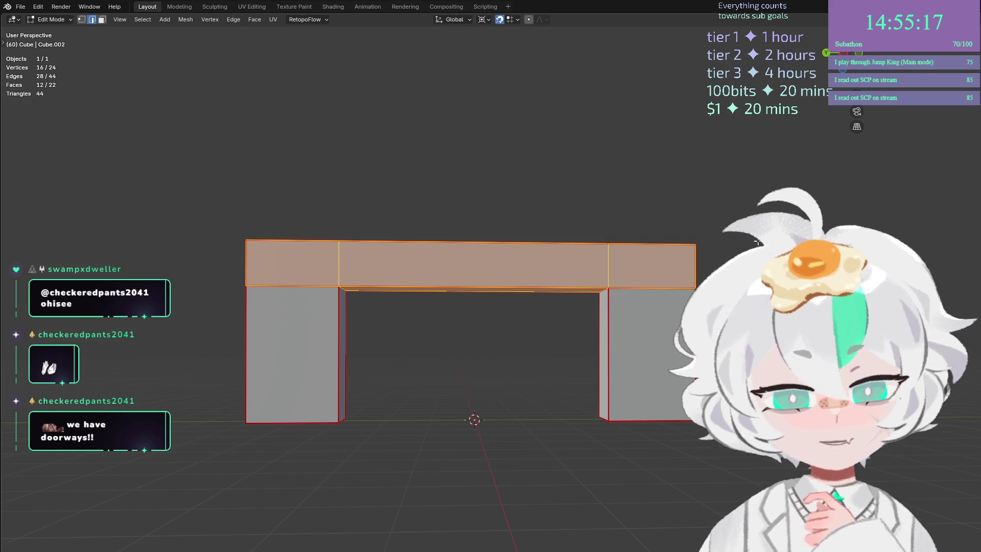
pyautogui.press('Tab')
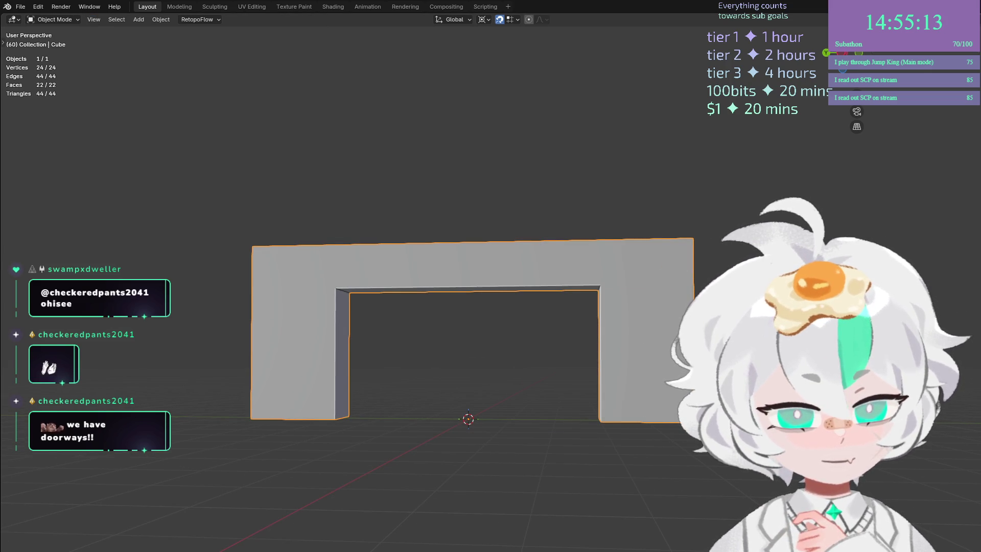
pyautogui.hotkey('shift', 'd')
pyautogui.press('Escape')
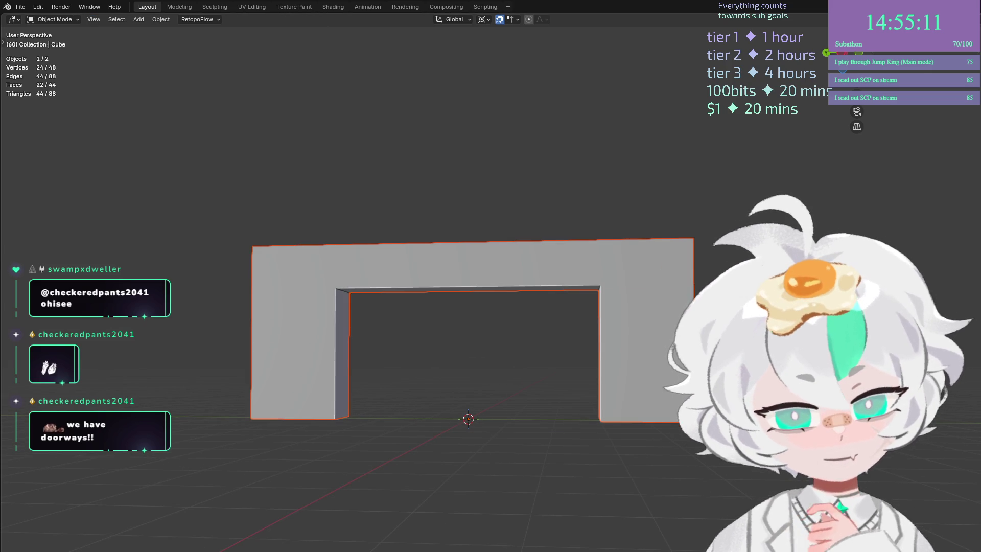
pyautogui.press('a')
pyautogui.press('Tab')
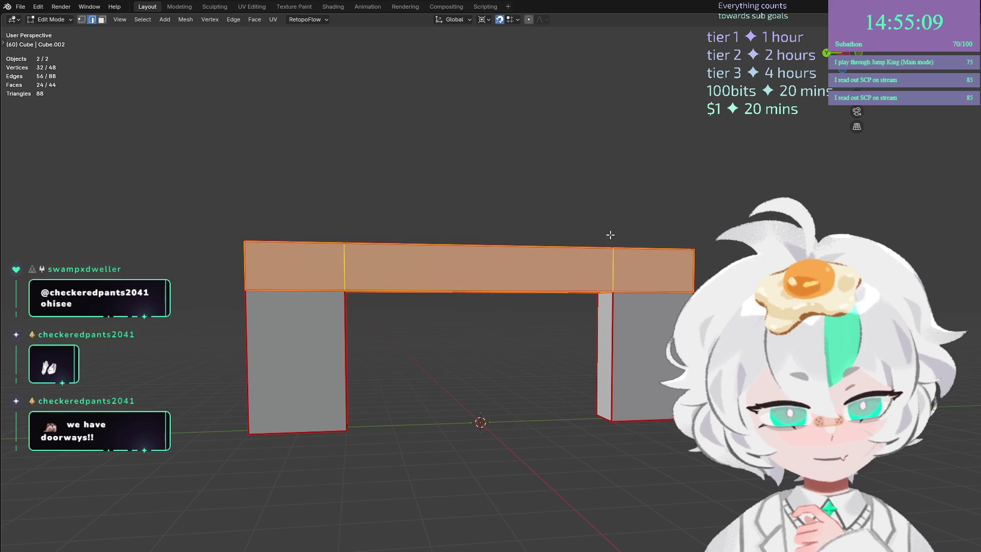
# Bevel the right inner upper corner edge with Ctrl+B into 10 segments, then view it side-on.
pyautogui.scroll(3, 585, 204)
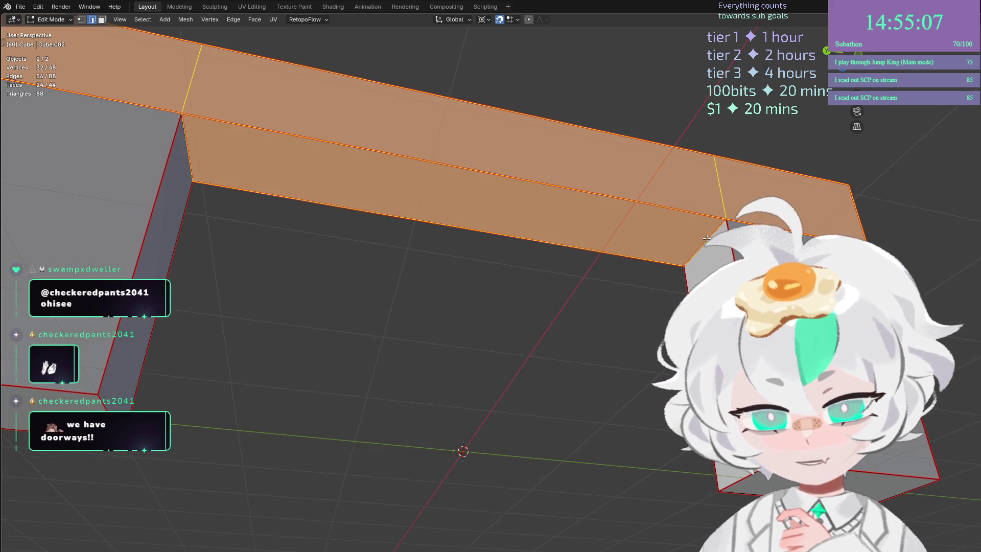
pyautogui.click(719, 251)
pyautogui.scroll(-4, 709, 272)
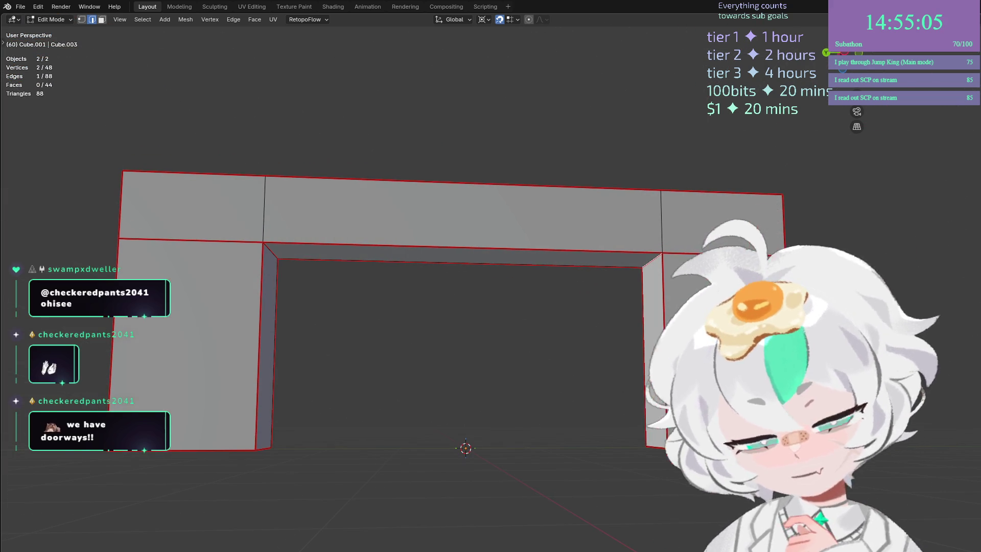
pyautogui.hotkey('ctrl', 'b')
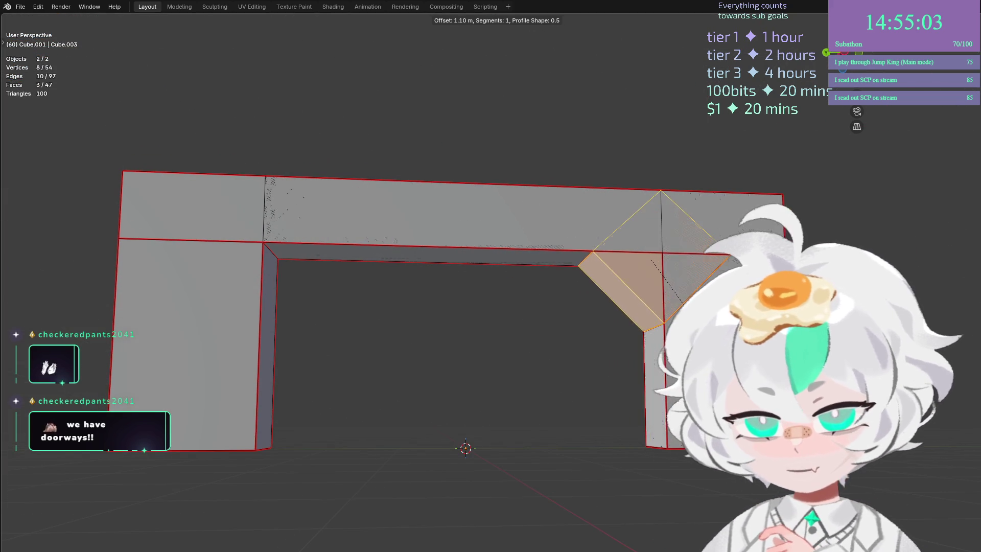
pyautogui.scroll(4, 679, 301)
pyautogui.scroll(5, 685, 304)
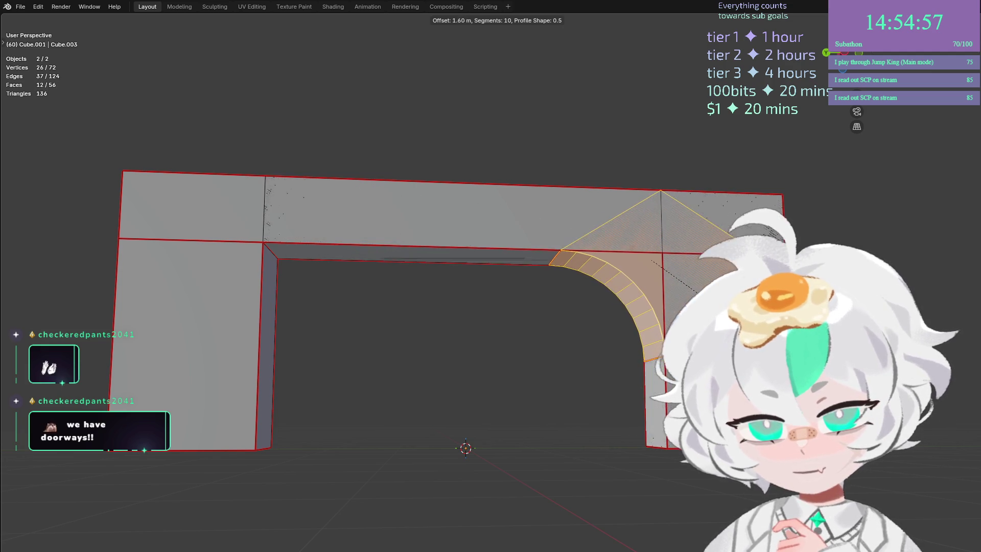
pyautogui.press('Return')
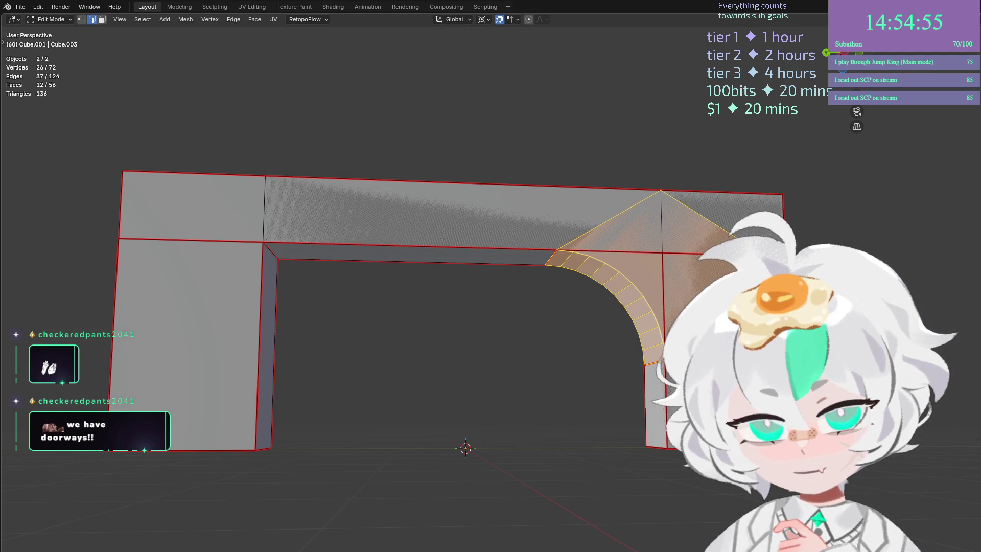
pyautogui.press('KP_1')
pyautogui.press('ctrl+KP_3')
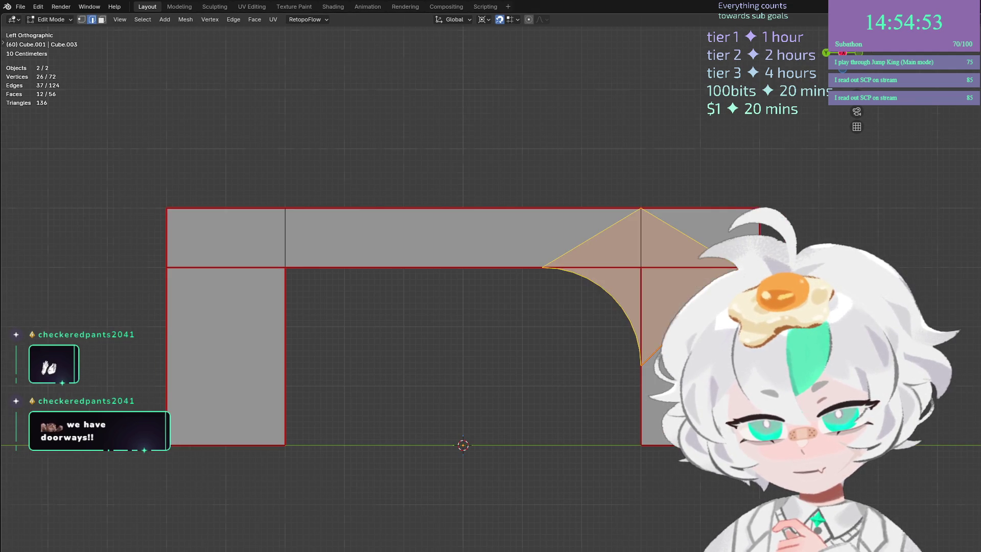
# Try bevel widths of 1 m and then 2 m, keeping 10 segments.
pyautogui.scroll(2, 496, 351)
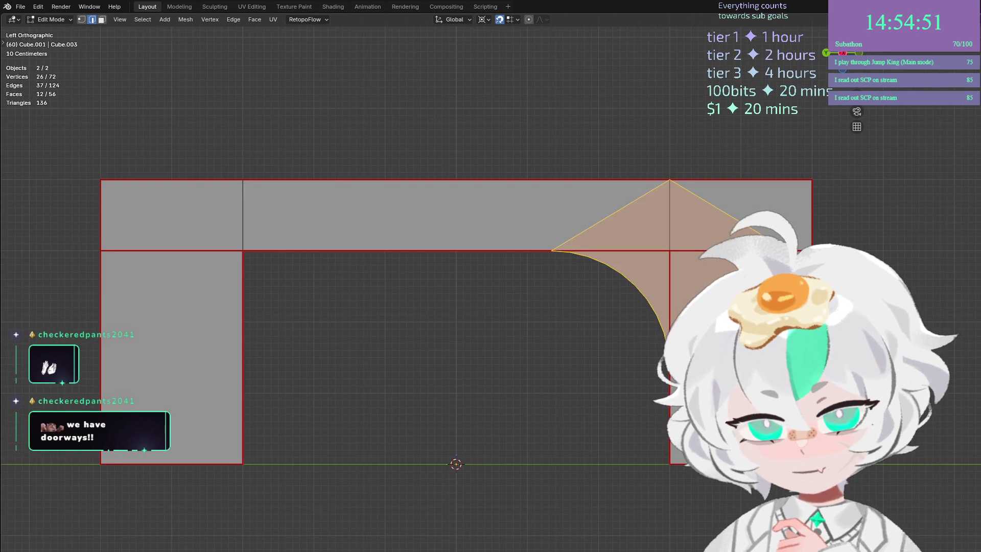
pyautogui.scroll(2, 497, 353)
pyautogui.scroll(-1, 497, 354)
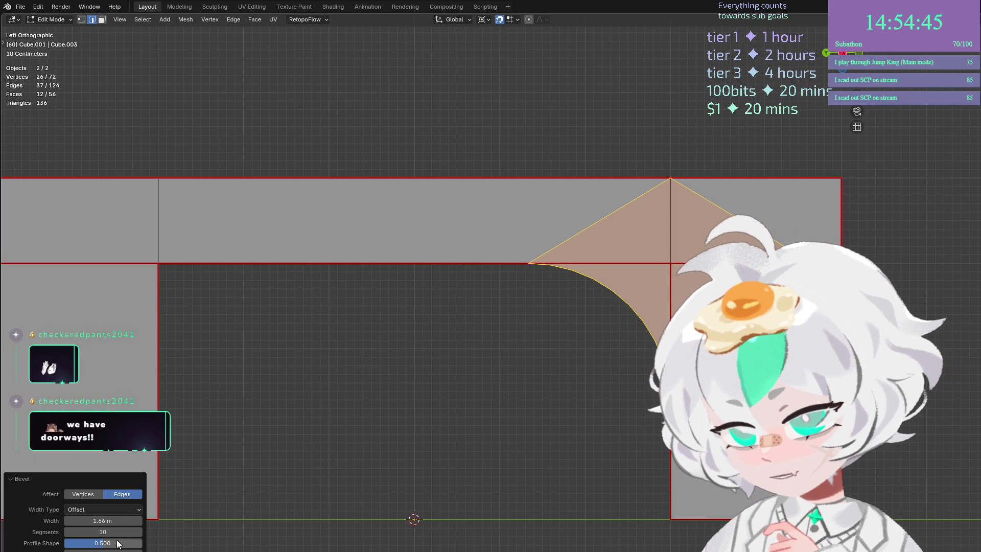
pyautogui.click(104, 520)
pyautogui.write('1')
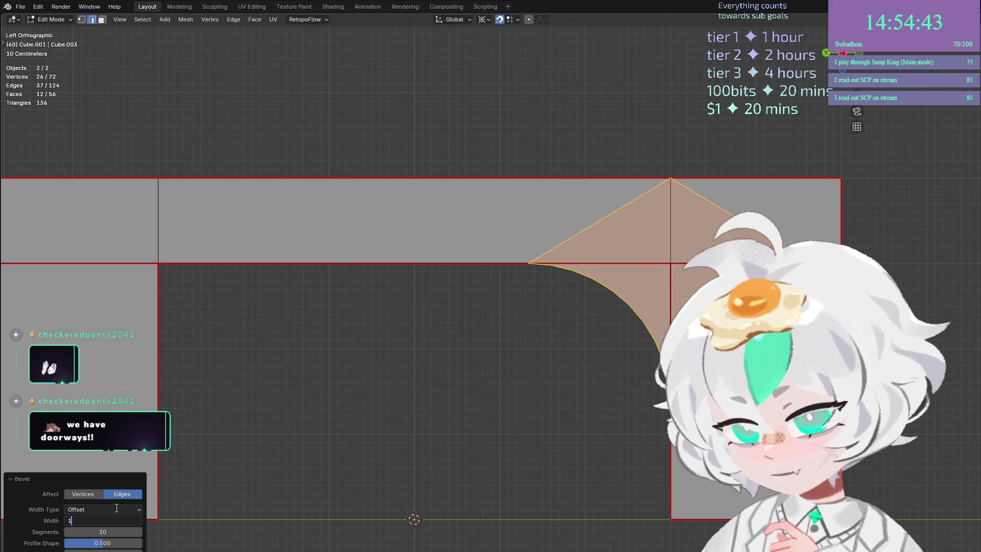
pyautogui.press('Return')
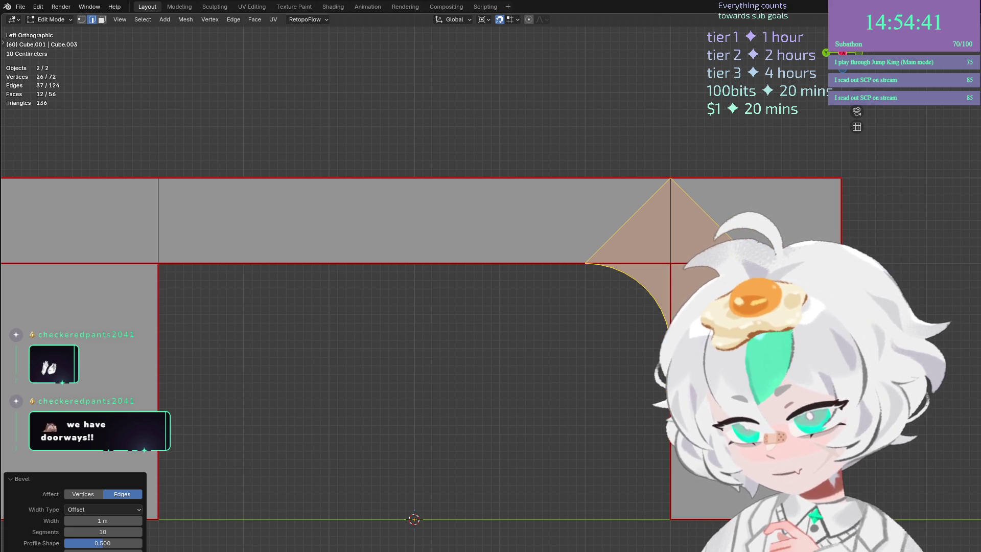
pyautogui.click(104, 520)
pyautogui.write('2')
pyautogui.press('Return')
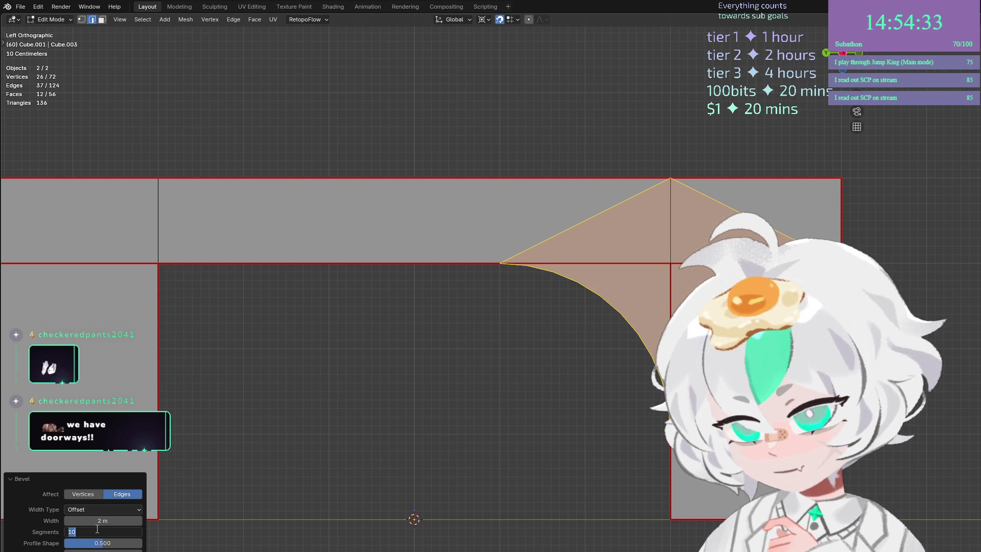
pyautogui.press('Return')
# Reset the bevel profile shape to 0.500 and bring the width back to 1 m.
pyautogui.moveTo(105, 546)
pyautogui.mouseDown()
pyautogui.moveTo(123, 546)
pyautogui.moveTo(107, 545)
pyautogui.mouseUp()
pyautogui.click(107, 546)
pyautogui.write('0.5')
pyautogui.press('Return')
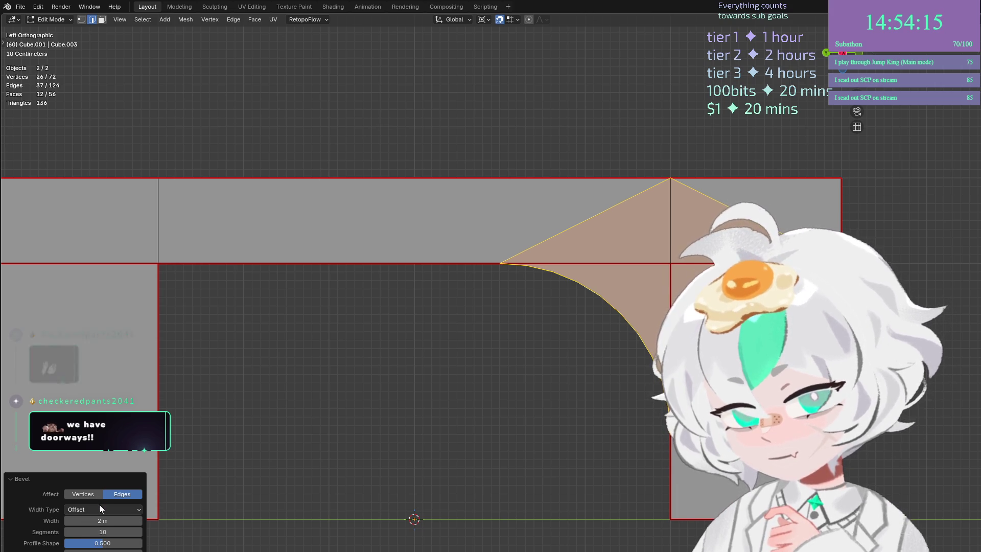
pyautogui.moveTo(107, 521)
pyautogui.mouseDown()
pyautogui.moveTo(74, 522)
pyautogui.moveTo(122, 521)
pyautogui.moveTo(109, 521)
pyautogui.mouseUp()
pyautogui.click(109, 521)
pyautogui.write('1')
pyautogui.press('Return')
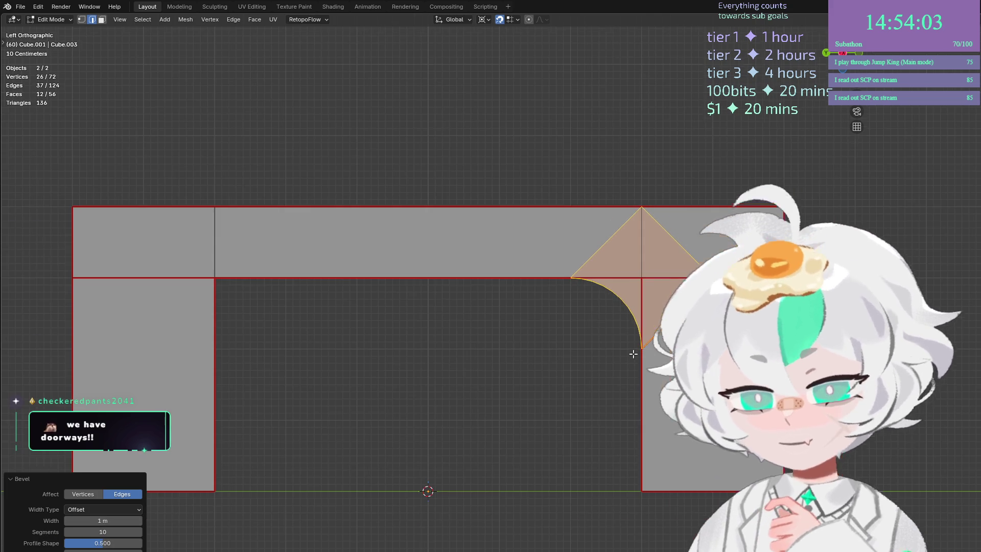
pyautogui.click(633, 353)
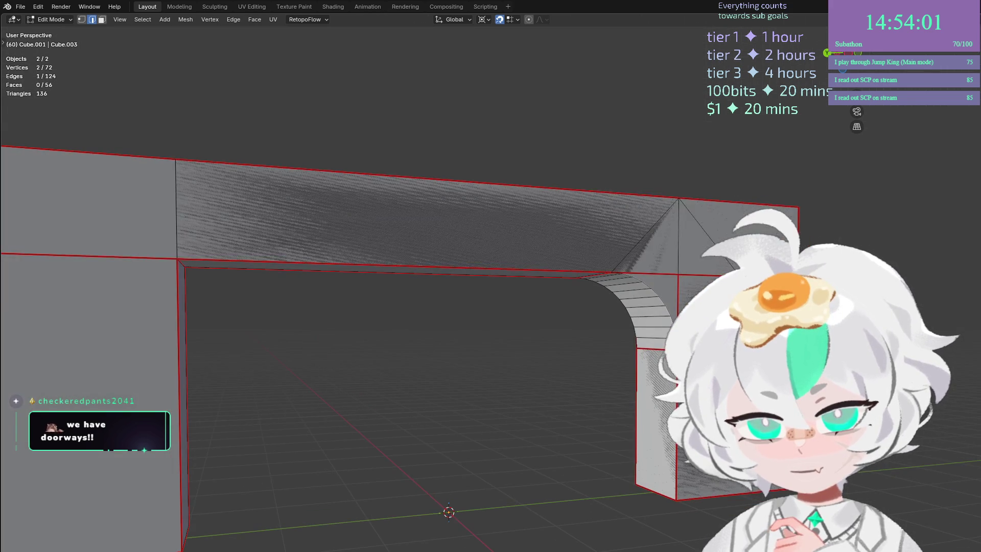
# Switch to vertex select and pick a vertex on the curved corner from a frontal view.
pyautogui.moveTo(664, 307); pyautogui.dragTo(681, 305)
pyautogui.moveTo(675, 258)
pyautogui.mouseDown()
pyautogui.moveTo(685, 208)
pyautogui.moveTo(665, 235)
pyautogui.moveTo(655, 307)
pyautogui.moveTo(406, 550)
pyautogui.moveTo(348, 524)
pyautogui.moveTo(408, 460)
pyautogui.moveTo(550, 385)
pyautogui.mouseUp()
pyautogui.scroll(6, 550, 386)
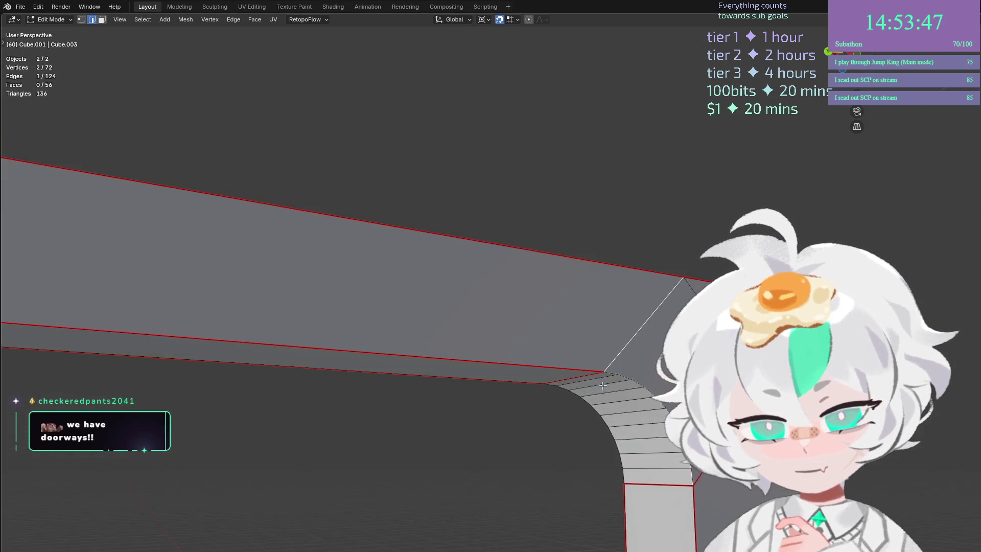
pyautogui.press('1')
pyautogui.scroll(-3, 551, 386)
pyautogui.scroll(2, 583, 351)
pyautogui.click(583, 352)
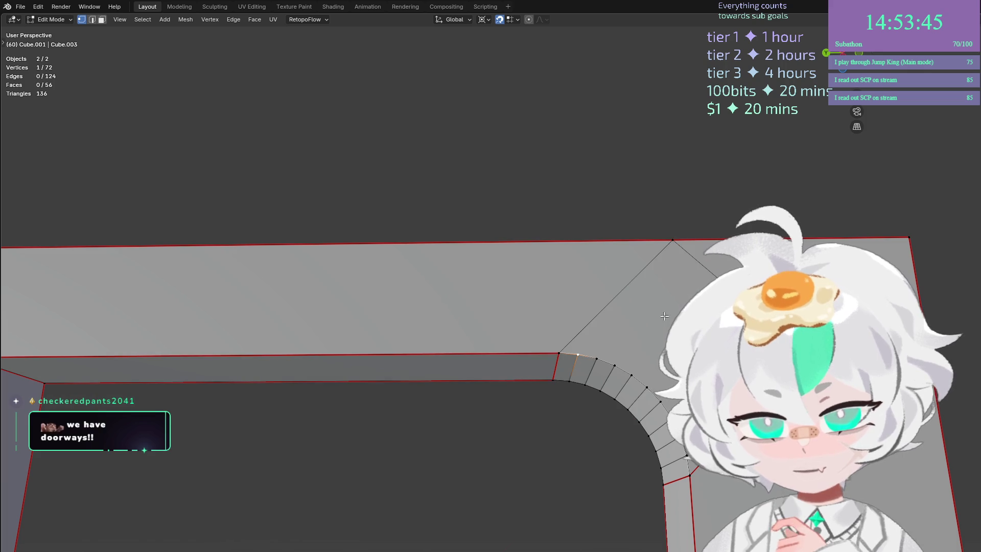
pyautogui.moveTo(674, 305)
pyautogui.mouseDown()
pyautogui.moveTo(680, 278)
pyautogui.moveTo(672, 314)
pyautogui.mouseUp()
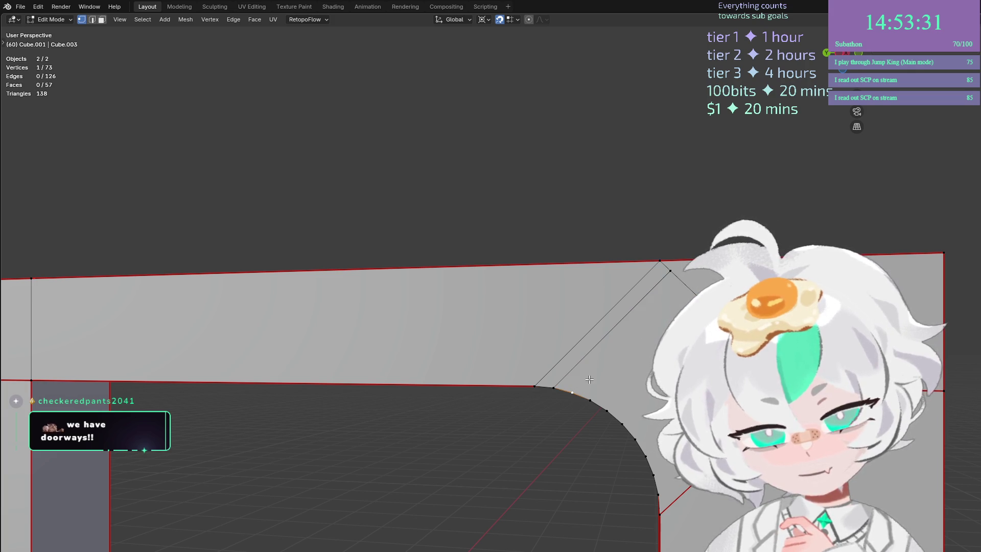
# Knife-cut across the curved corner, undo the cuts, and begin a loop cut across the corner face.
pyautogui.click(574, 392)
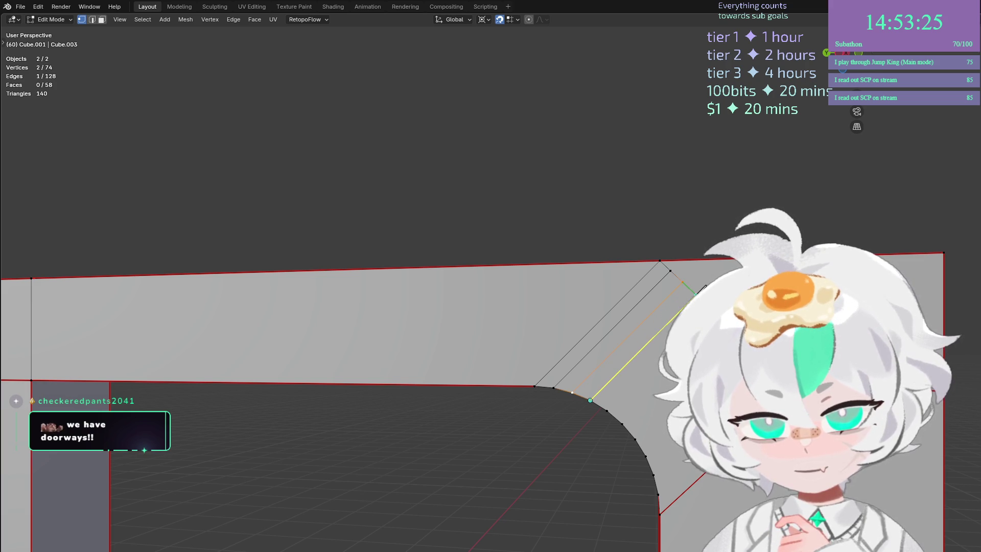
pyautogui.click(608, 409)
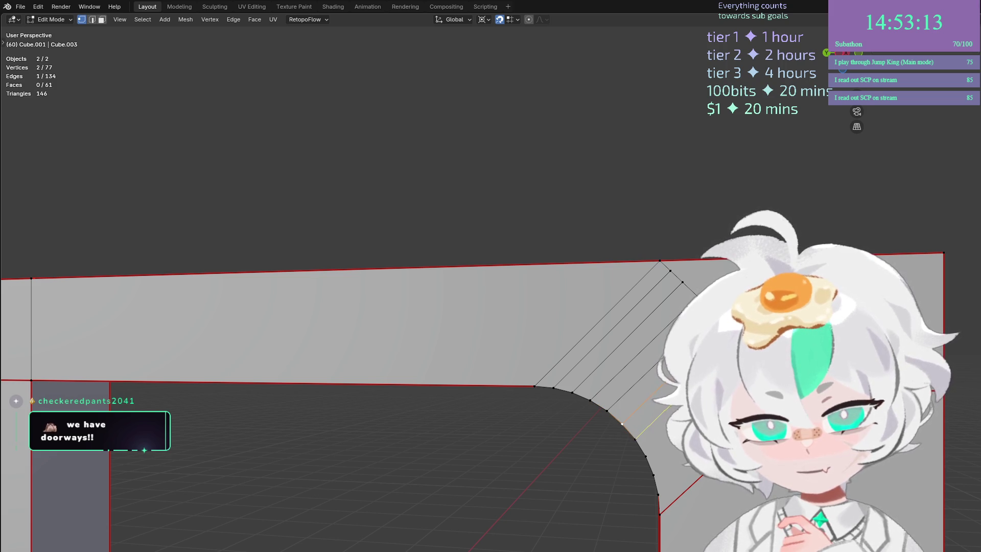
pyautogui.click(647, 456)
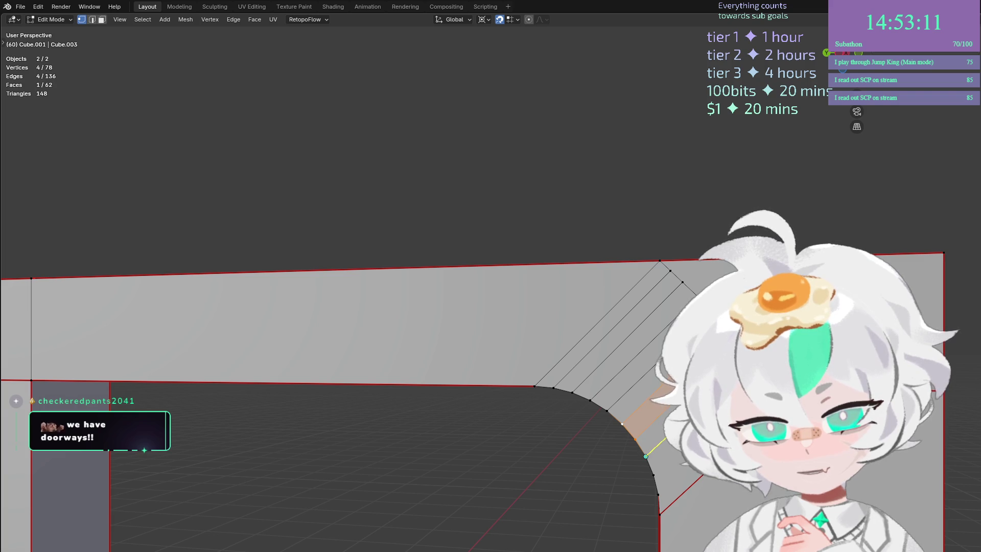
pyautogui.press('Return')
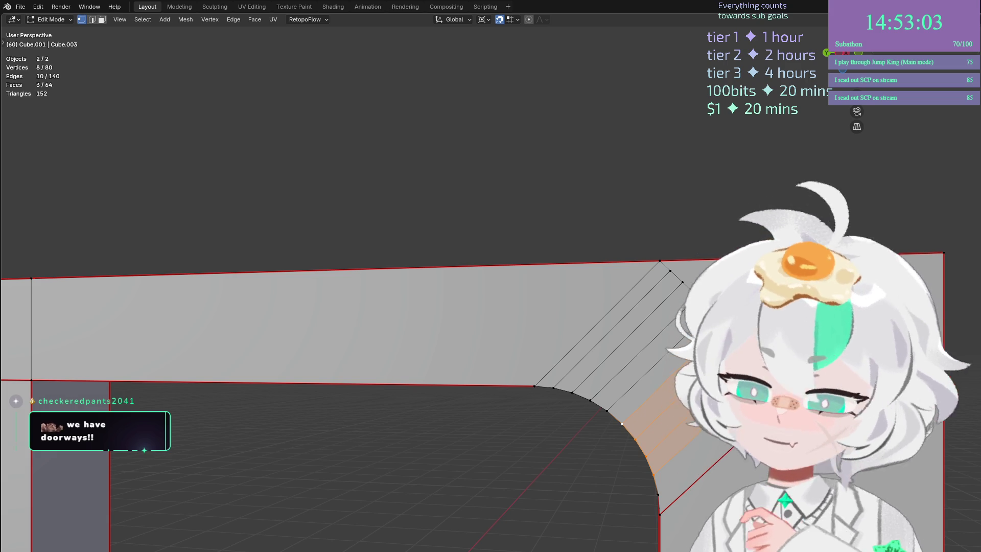
pyautogui.hotkey('ctrl', 'z')
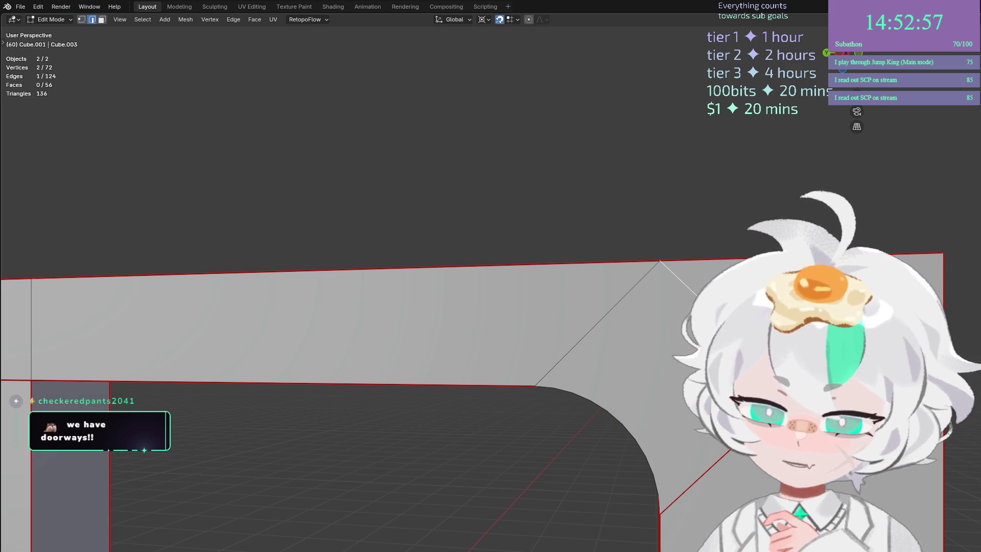
pyautogui.hotkey('ctrl', 'r')
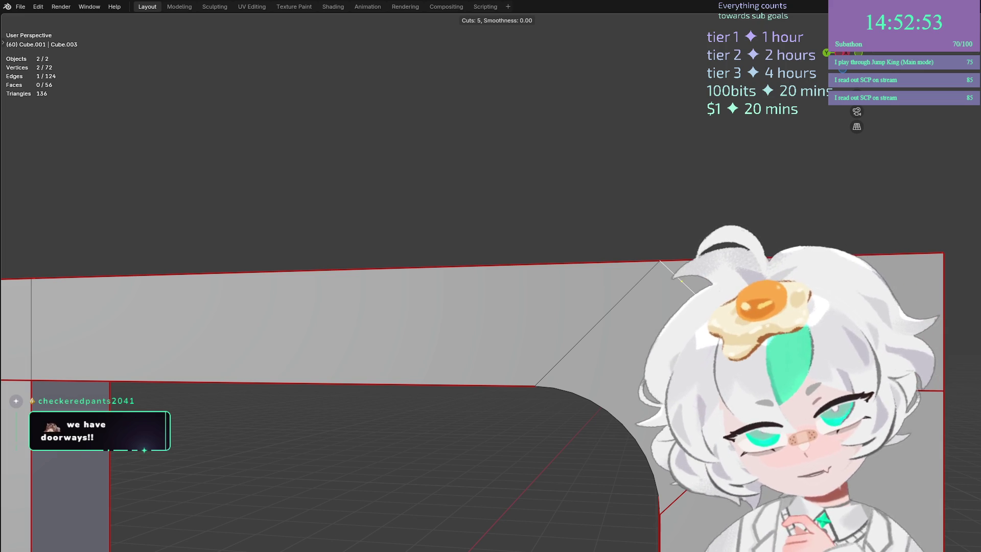
# Confirm eight loop cuts across the corner face.
pyautogui.scroll(1, 680, 280)
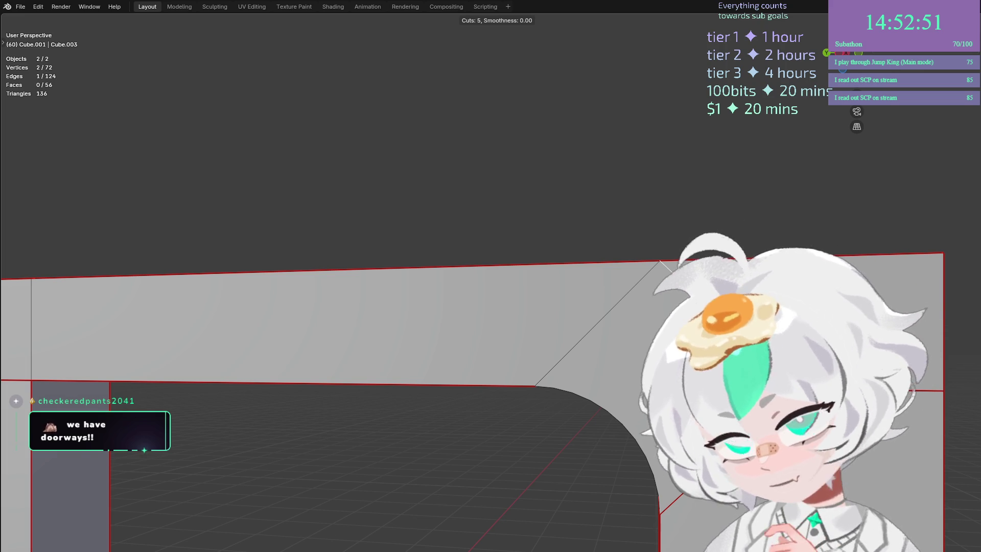
pyautogui.scroll(-2, 680, 280)
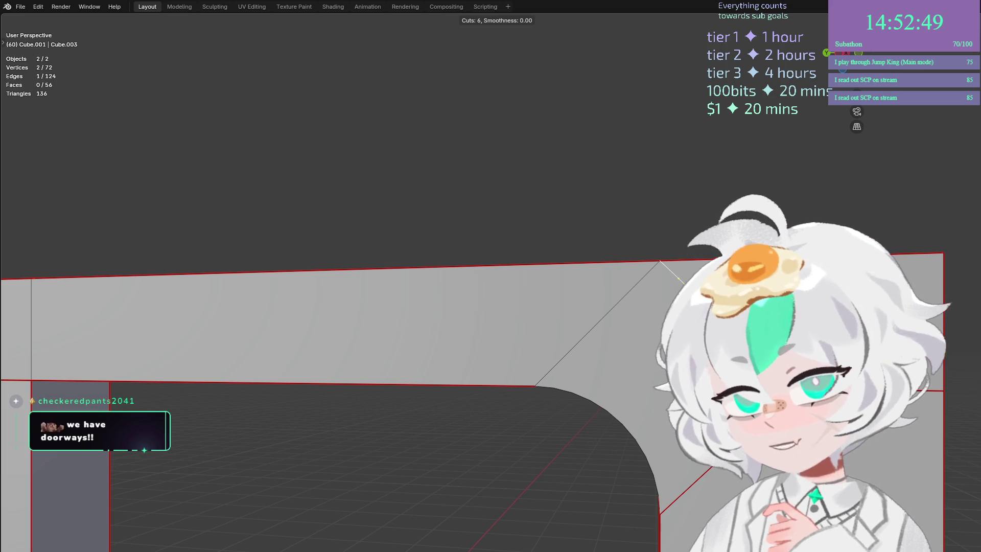
pyautogui.scroll(2, 679, 280)
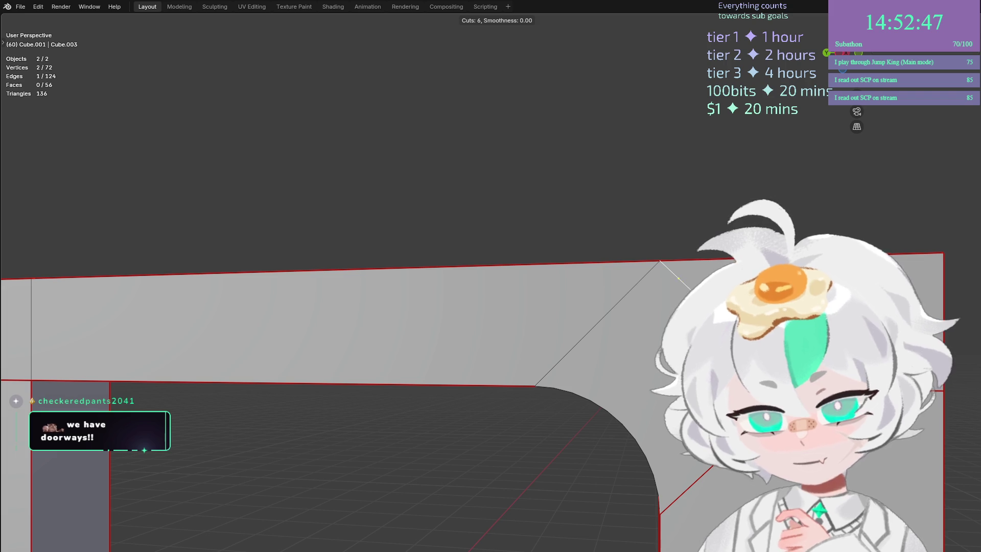
pyautogui.scroll(2, 680, 280)
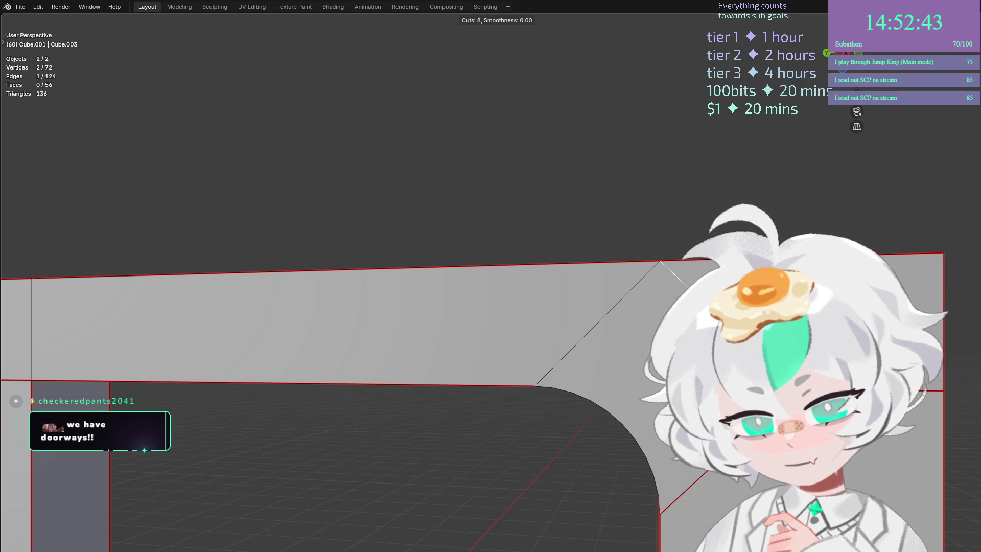
pyautogui.click(675, 275)
# Select the large flat corner face in face mode, delete it, and return to edge select.
pyautogui.click(684, 282)
pyautogui.press('1')
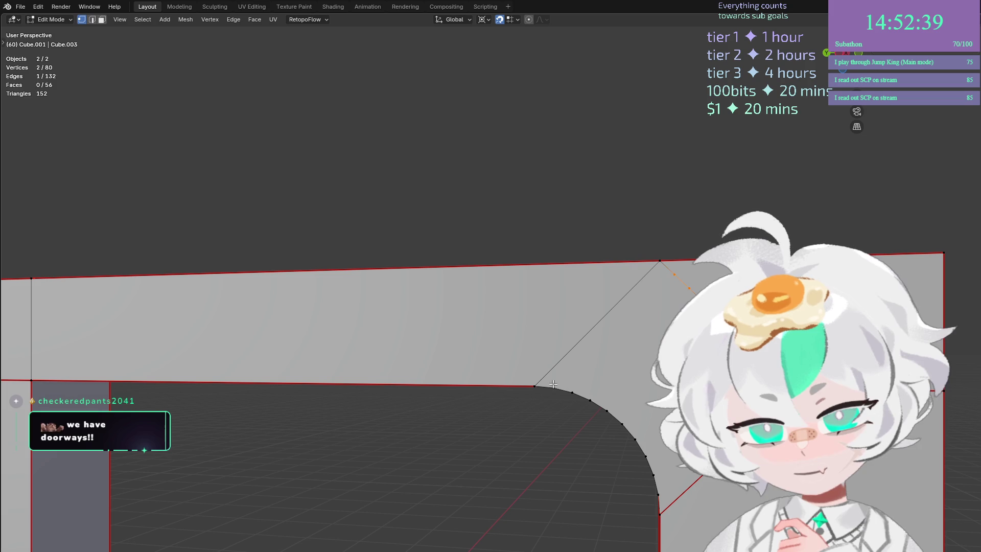
pyautogui.press('2')
pyautogui.hotkey('alt', 'a')
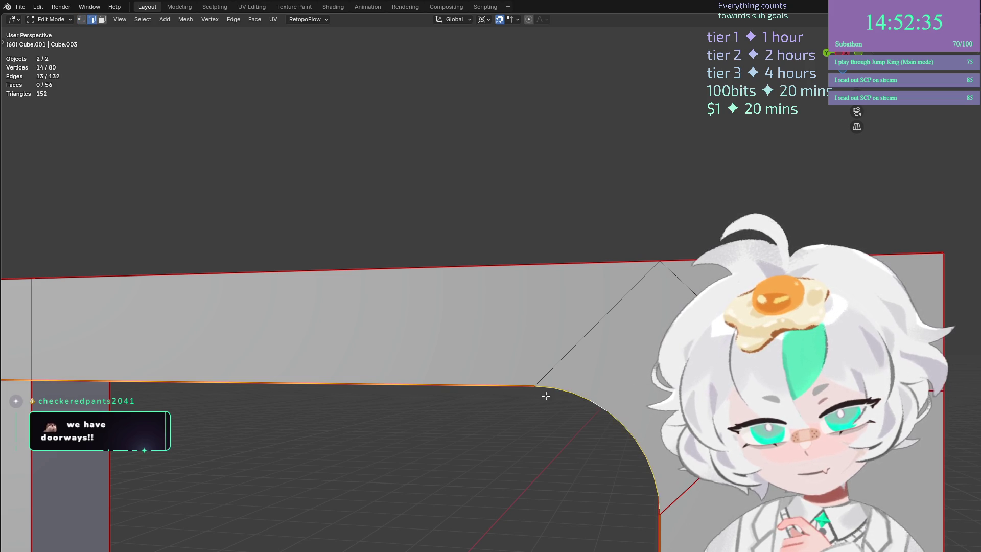
pyautogui.click(655, 483)
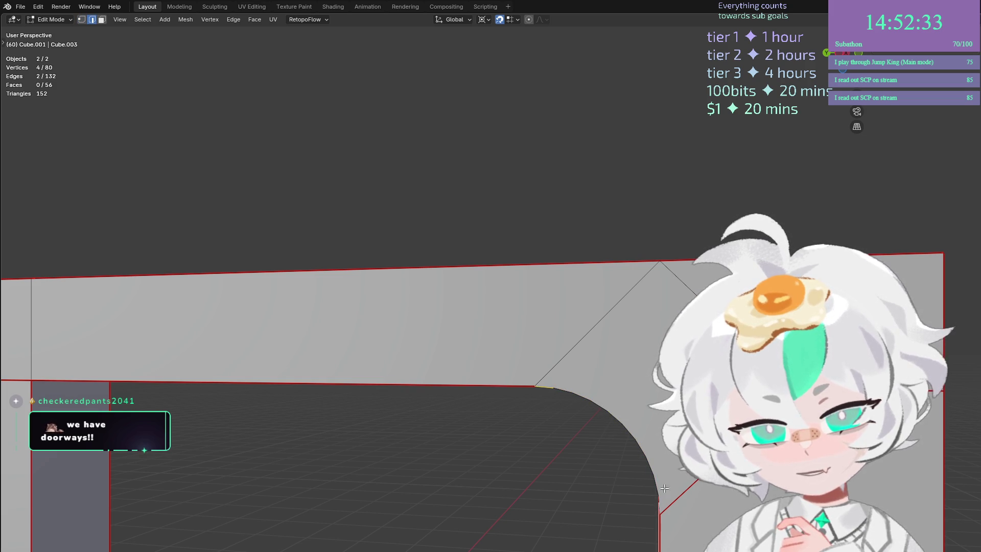
pyautogui.press('3')
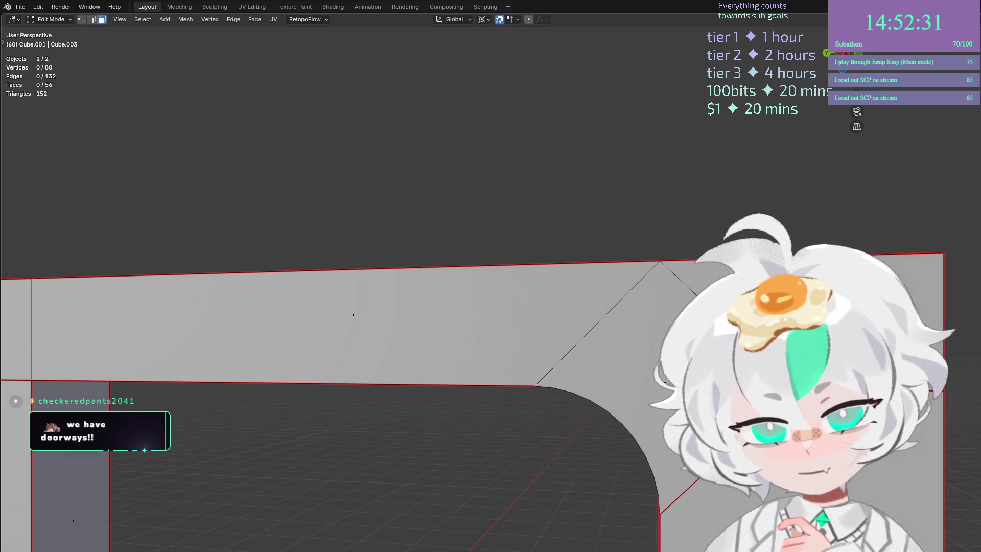
pyautogui.click(654, 371)
pyautogui.press('x')
pyautogui.click(659, 382)
pyautogui.press('2')
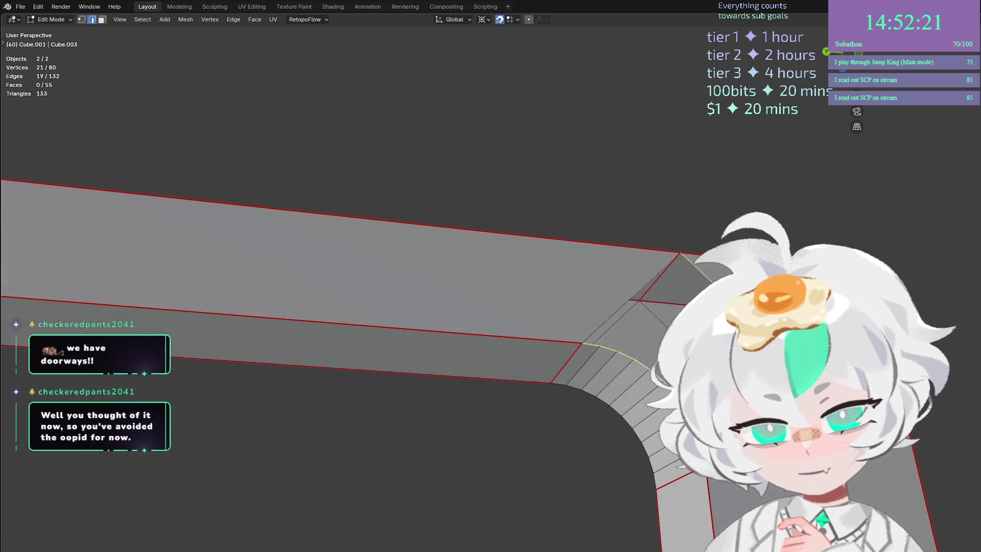
# Try filling the selected corner loop with a face, then undo the fill.
pyautogui.press('f')
pyautogui.scroll(3, 491, 276)
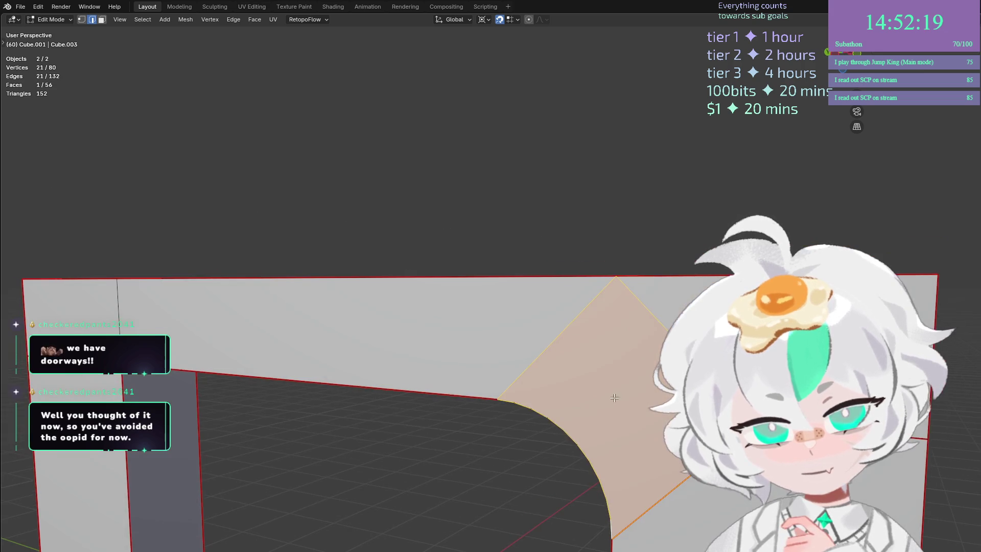
pyautogui.scroll(-2, 656, 304)
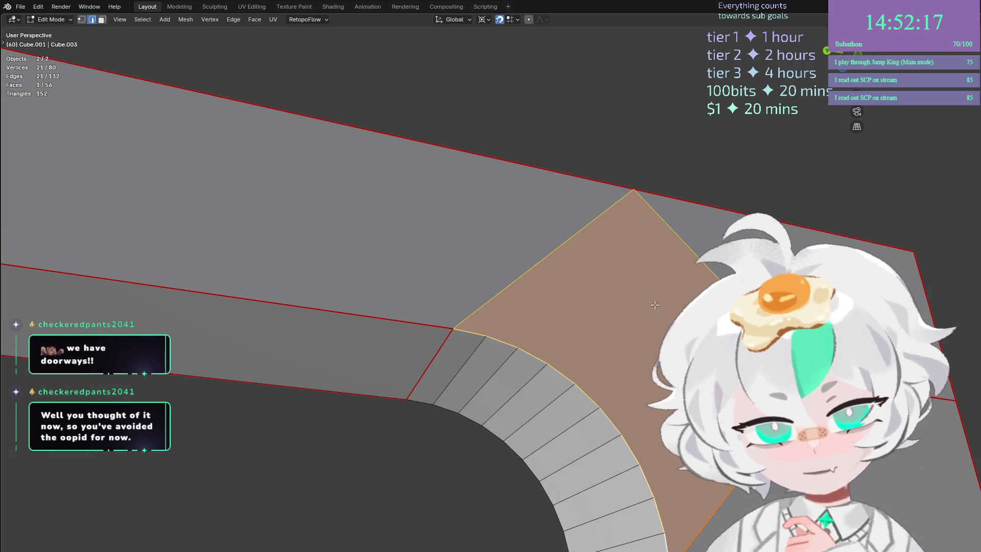
pyautogui.hotkey('ctrl', 'z')
# Try Bridge Edge Loops on the corner, then undo back to the earlier edge selection.
pyautogui.hotkey('ctrl', 'e')
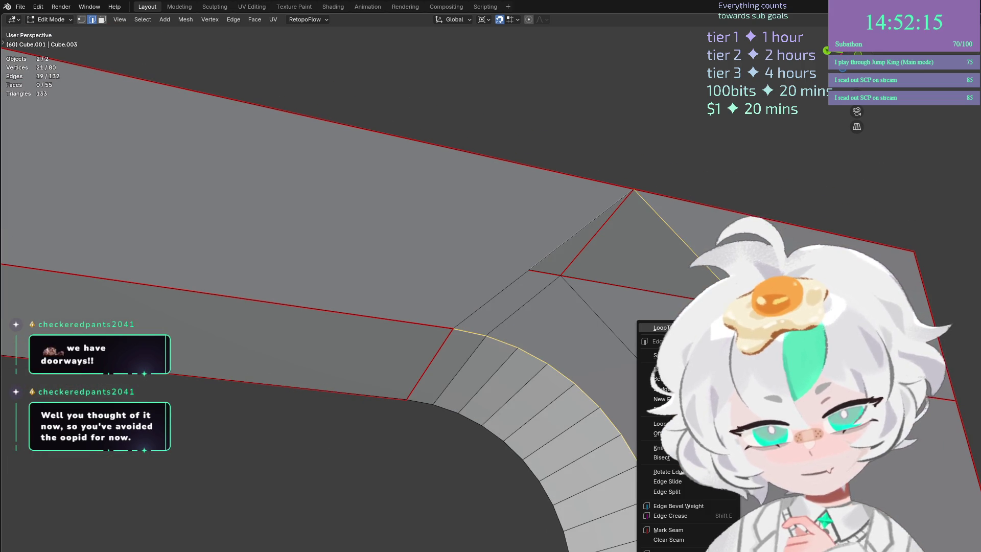
pyautogui.click(664, 389)
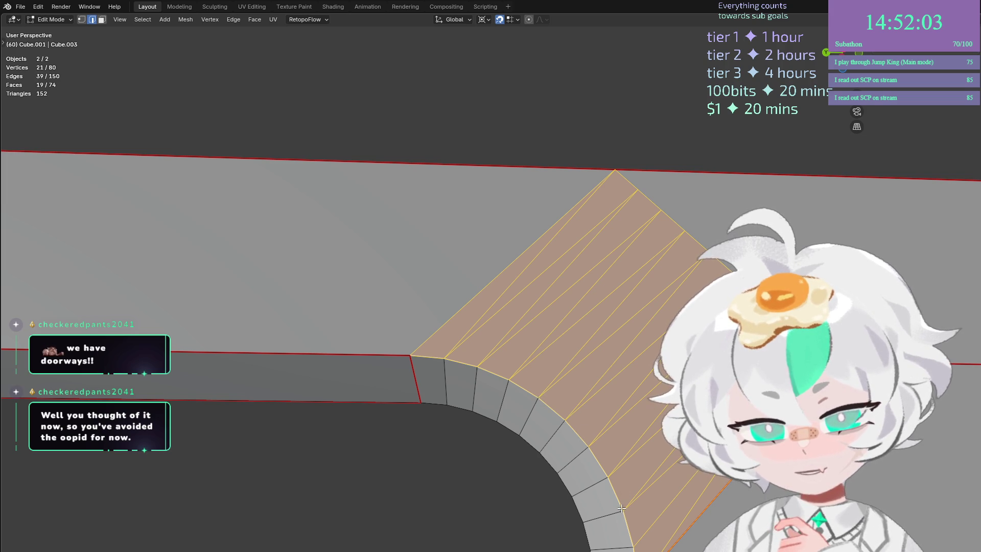
pyautogui.hotkey('ctrl', 'z')
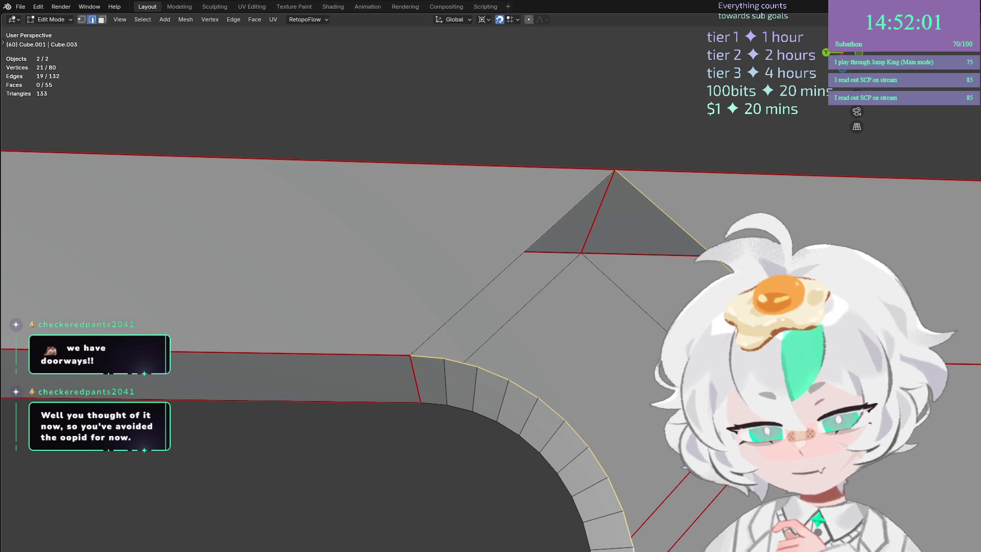
pyautogui.hotkey('ctrl', 'z')
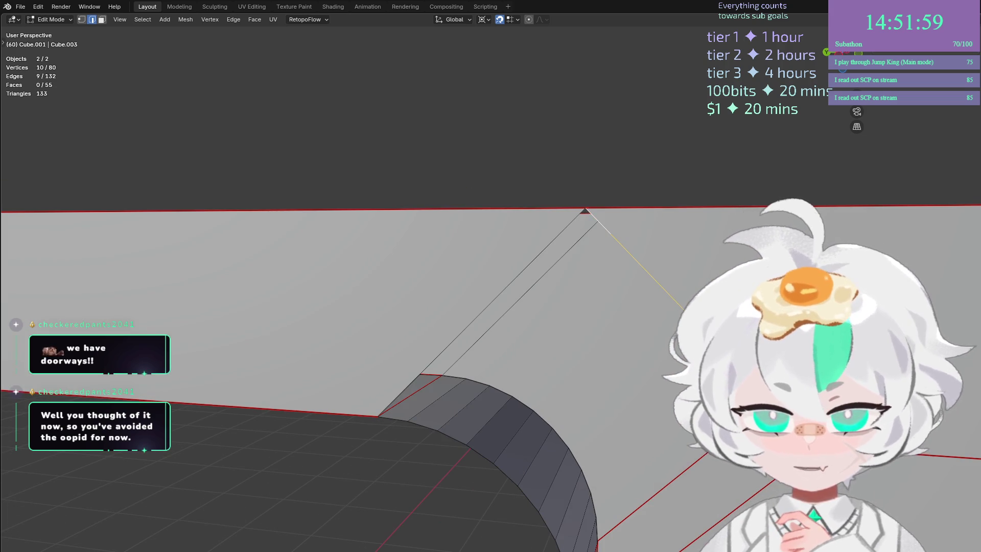
pyautogui.scroll(5, 520, 278)
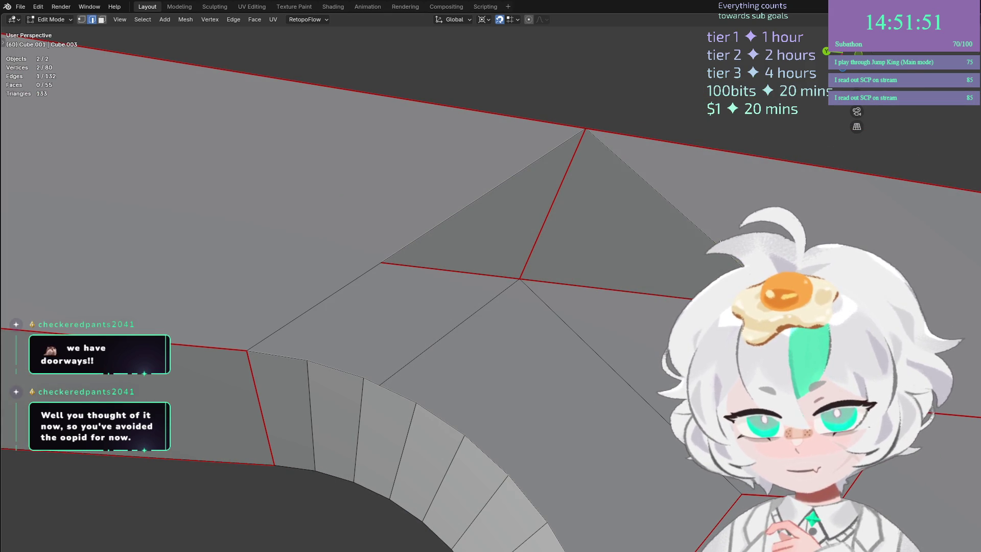
# Step through undo and redo until the corner face is selected again.
pyautogui.hotkey('ctrl', 'z')
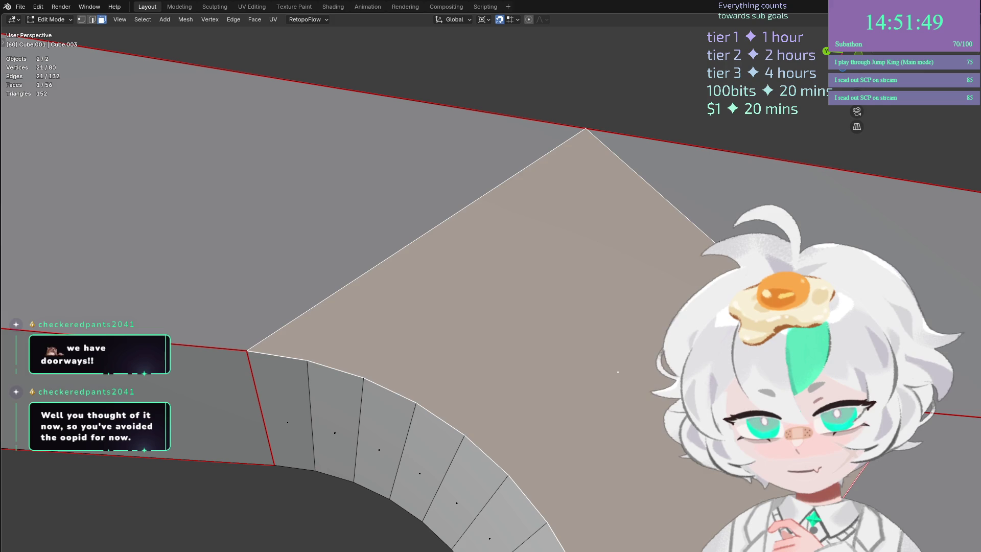
pyautogui.hotkey('ctrl', 'z')
pyautogui.hotkey('ctrl', 'shift', 'z')
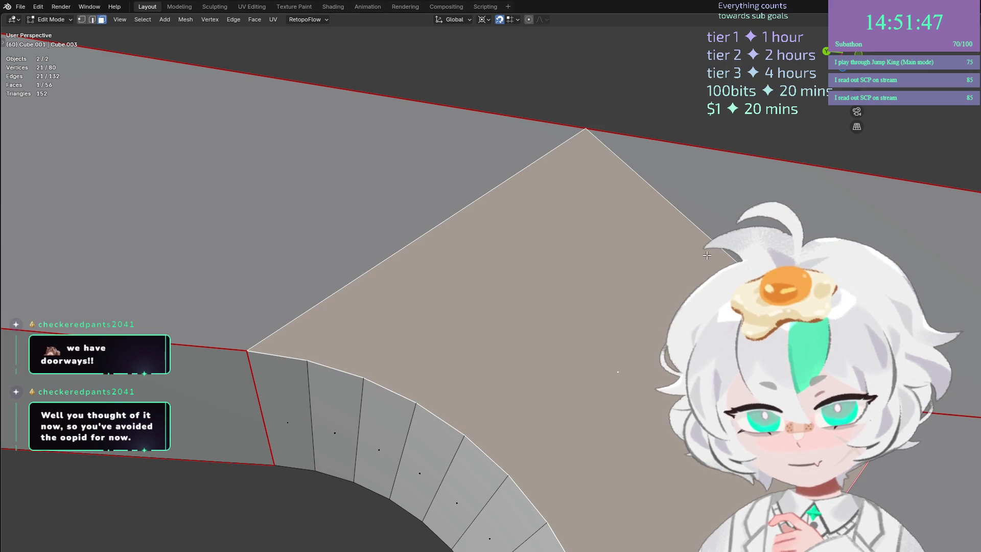
pyautogui.hotkey('ctrl', 'z')
pyautogui.hotkey('ctrl', 'shift', 'z')
pyautogui.hotkey('ctrl', 'z')
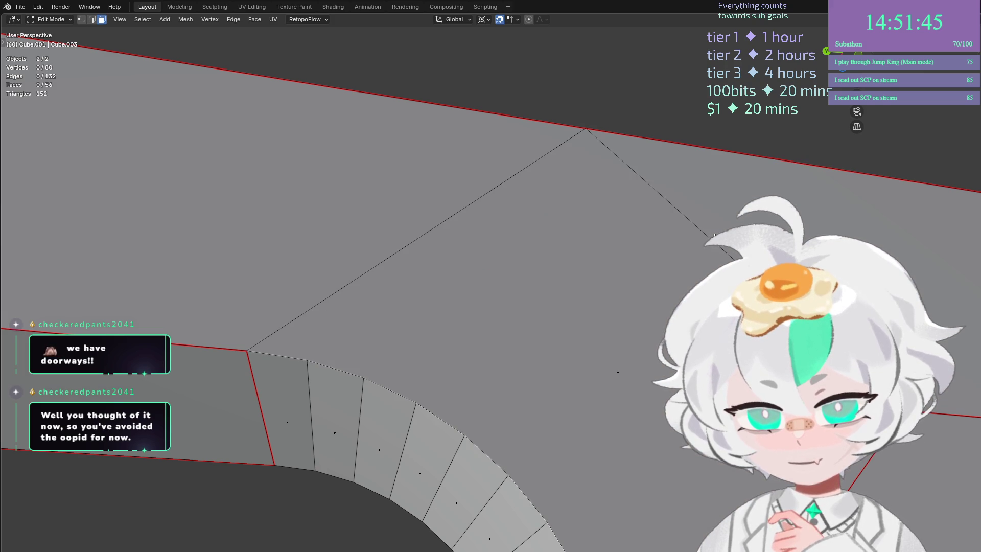
pyautogui.hotkey('ctrl', 'shift', 'z')
pyautogui.scroll(-3, 490, 307)
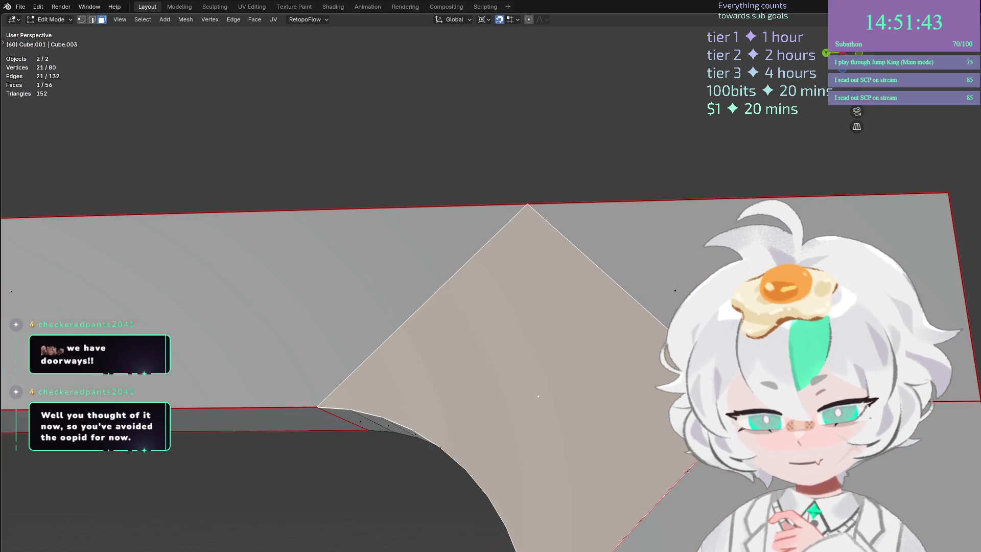
pyautogui.scroll(-2, 580, 358)
# Delete the corner face and pick the diagonal edge, then undo to restore the face.
pyautogui.press('x')
pyautogui.click(649, 312)
pyautogui.press('2')
pyautogui.click(577, 317)
pyautogui.scroll(3, 640, 217)
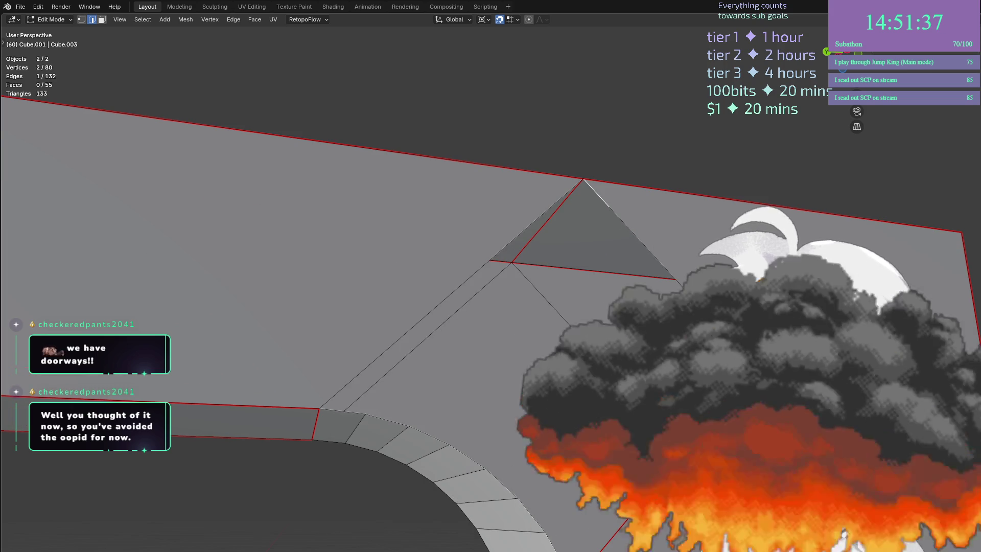
pyautogui.hotkey('ctrl', 'z')
pyautogui.hotkey('ctrl', 'z')
pyautogui.hotkey('ctrl', 'z')
pyautogui.hotkey('ctrl', 'z')
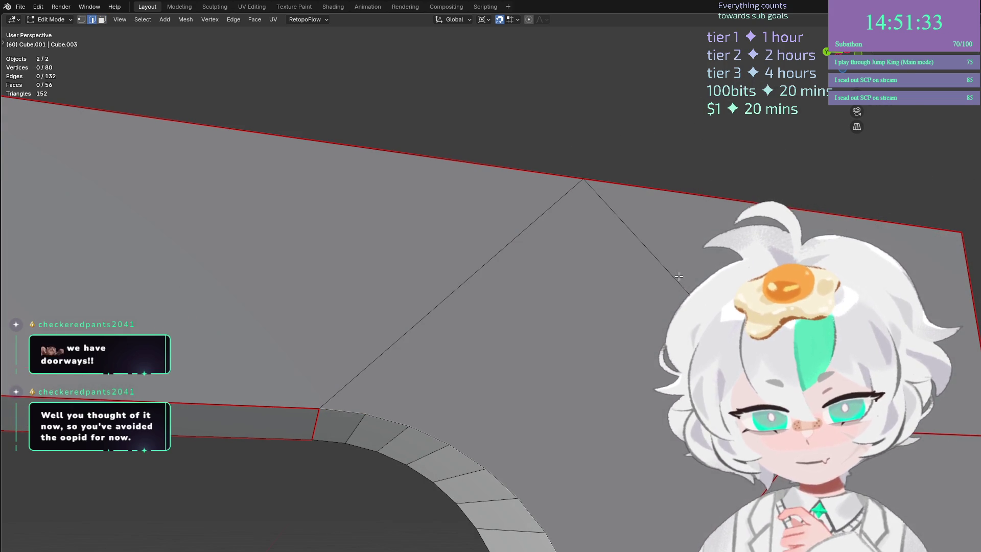
# Select the big corner face in face mode and delete it, retrying once after an undo.
pyautogui.press('3')
pyautogui.click(667, 299)
pyautogui.press('x')
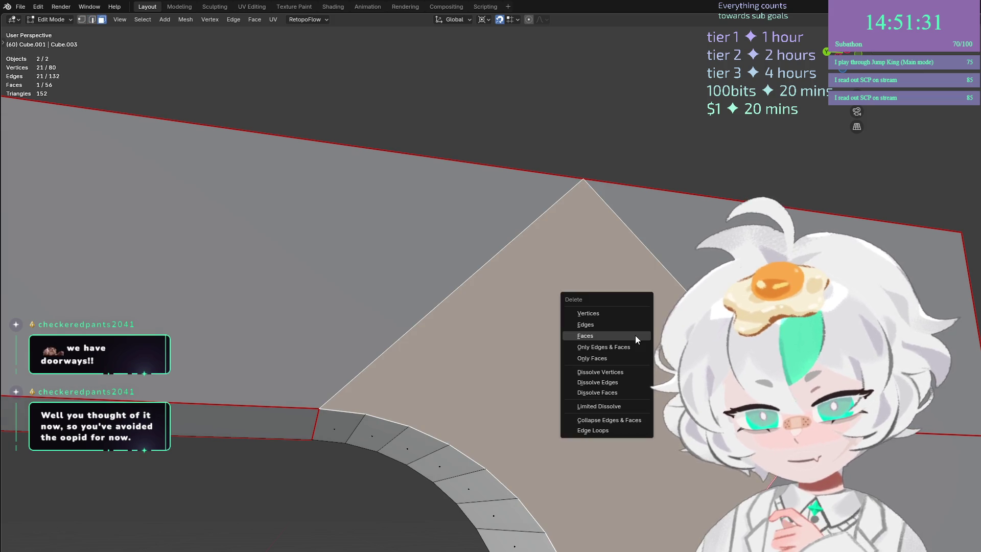
pyautogui.click(636, 336)
pyautogui.hotkey('ctrl', 'z')
pyautogui.hotkey('ctrl', 'z')
pyautogui.click(668, 299)
pyautogui.press('x')
pyautogui.click(668, 302)
# Select a corner edge, then undo repeatedly to revert the corner geometry.
pyautogui.press('2')
pyautogui.click(683, 285)
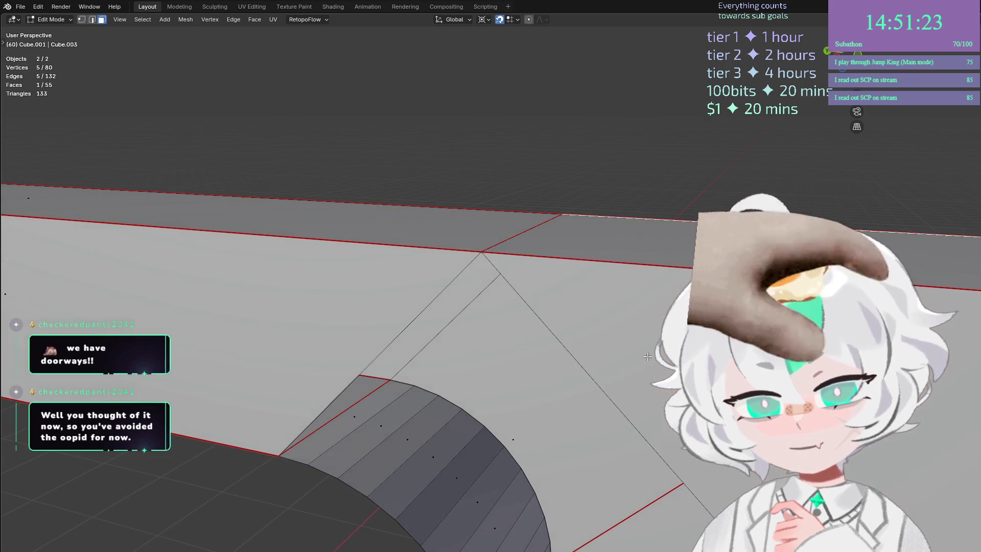
pyautogui.hotkey('ctrl', 'z')
pyautogui.hotkey('ctrl', 'z')
pyautogui.hotkey('ctrl', 'z')
pyautogui.hotkey('ctrl', 'z')
pyautogui.hotkey('ctrl', 'z')
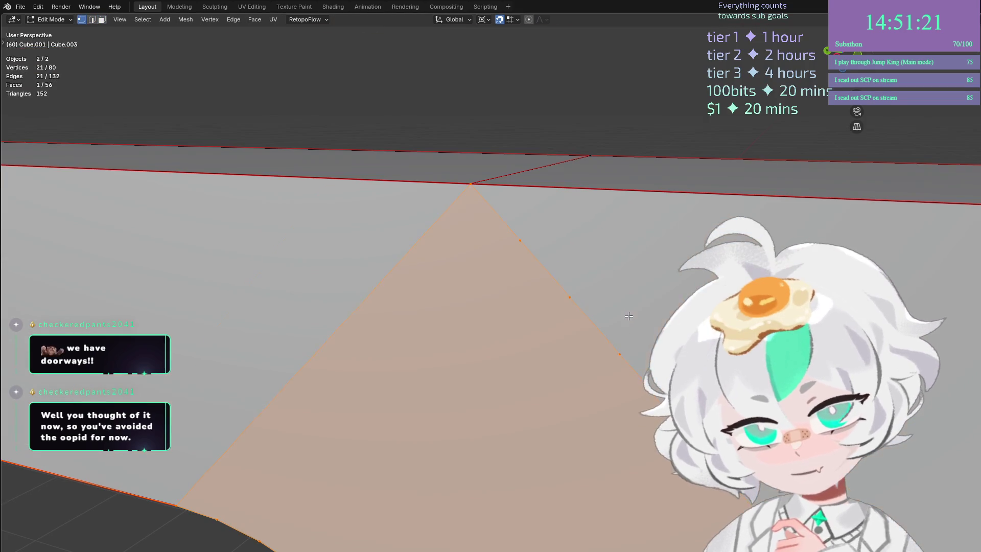
pyautogui.hotkey('ctrl', 'z')
pyautogui.hotkey('ctrl', 'z')
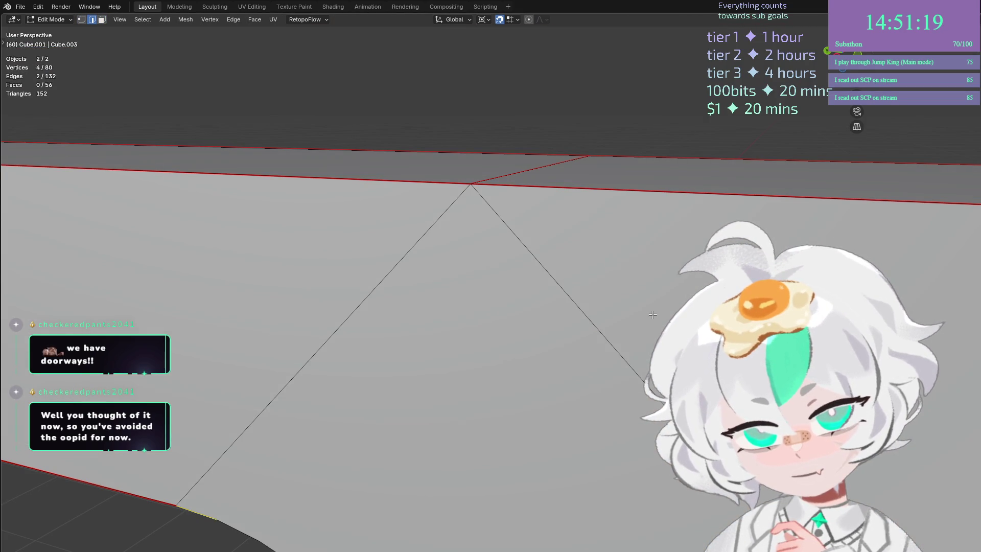
pyautogui.hotkey('ctrl', 'z')
pyautogui.hotkey('ctrl', 'z')
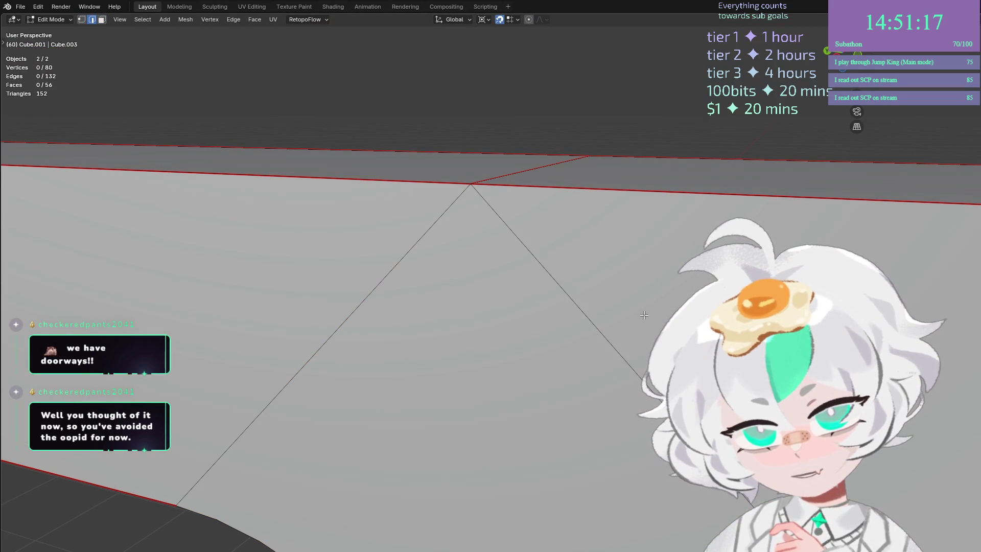
pyautogui.hotkey('ctrl', 'z')
pyautogui.hotkey('ctrl', 'z')
pyautogui.hotkey('ctrl', 'z')
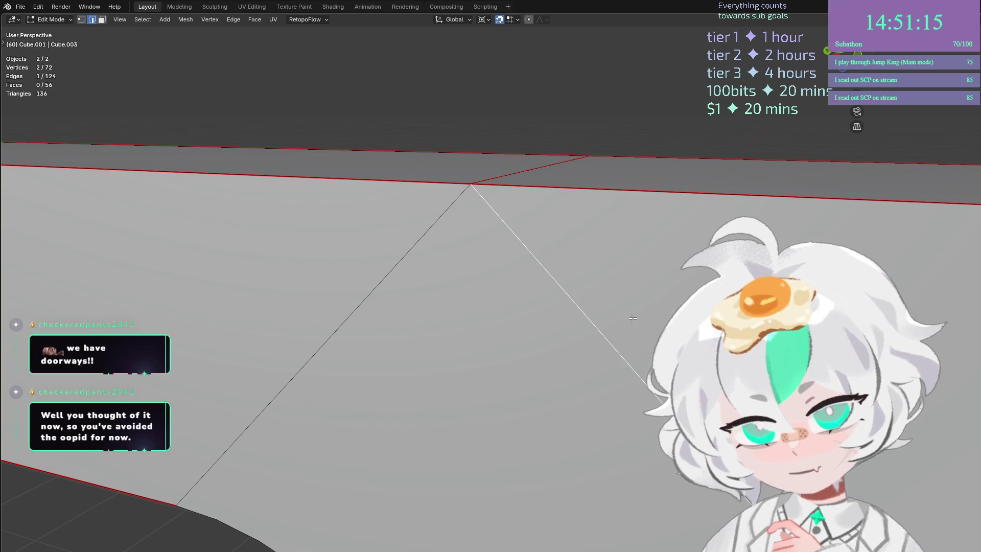
pyautogui.hotkey('ctrl', 'z')
pyautogui.hotkey('ctrl', 'z')
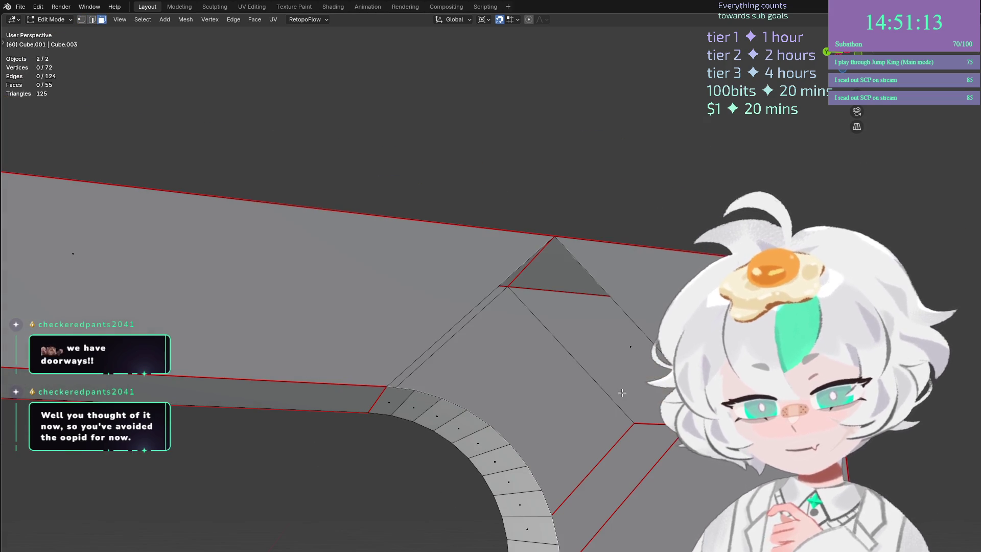
# Add a single loop cut near the curved corner without sliding it.
pyautogui.moveTo(653, 335)
pyautogui.mouseDown()
pyautogui.moveTo(635, 363)
pyautogui.moveTo(622, 347)
pyautogui.mouseUp()
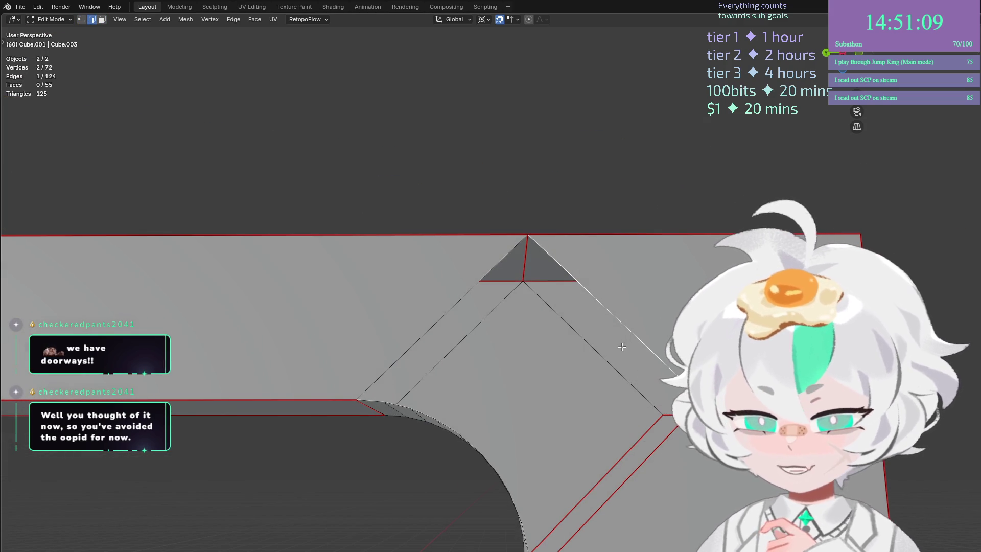
pyautogui.hotkey('ctrl', 'r')
pyautogui.click(622, 347)
pyautogui.rightClick(622, 347)
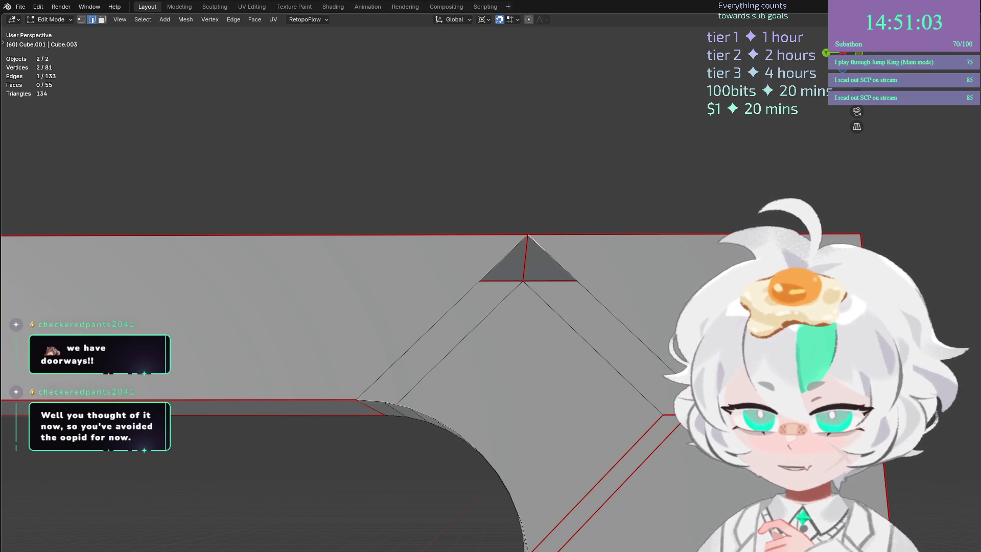
# Bridge the diagonal, short corner and curved arch edge loops with faces.
pyautogui.keyDown('alt'); pyautogui.click(555, 259); pyautogui.keyUp('alt')
pyautogui.keyDown('shift'); pyautogui.click(364, 399); pyautogui.keyUp('shift')
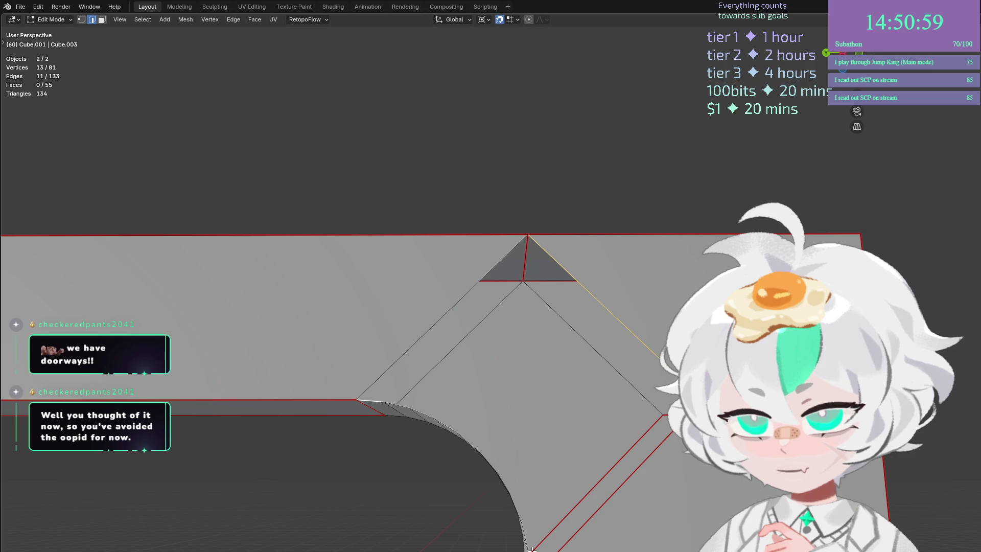
pyautogui.keyDown('alt'); pyautogui.keyDown('shift'); pyautogui.click(545, 529); pyautogui.keyUp('shift'); pyautogui.keyUp('alt')
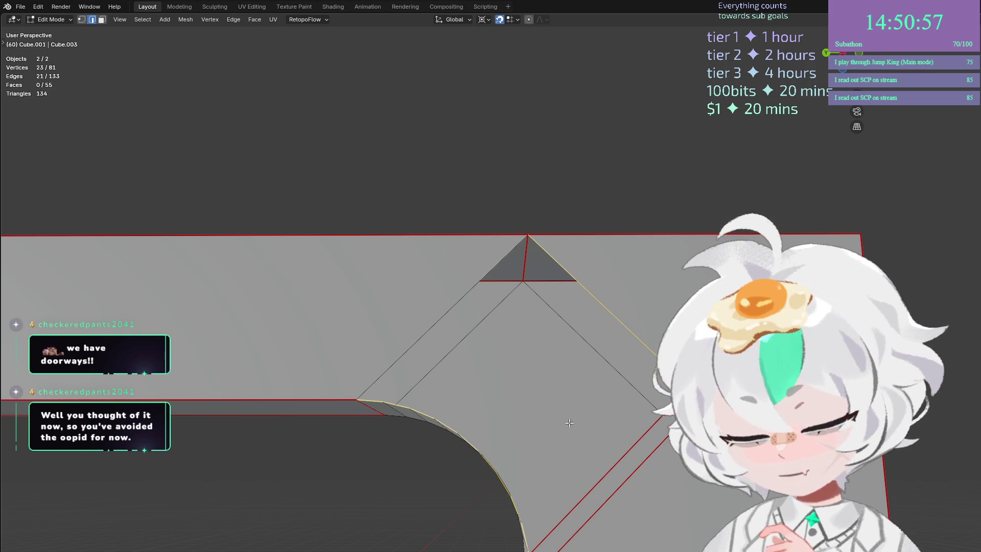
pyautogui.hotkey('ctrl', 'e')
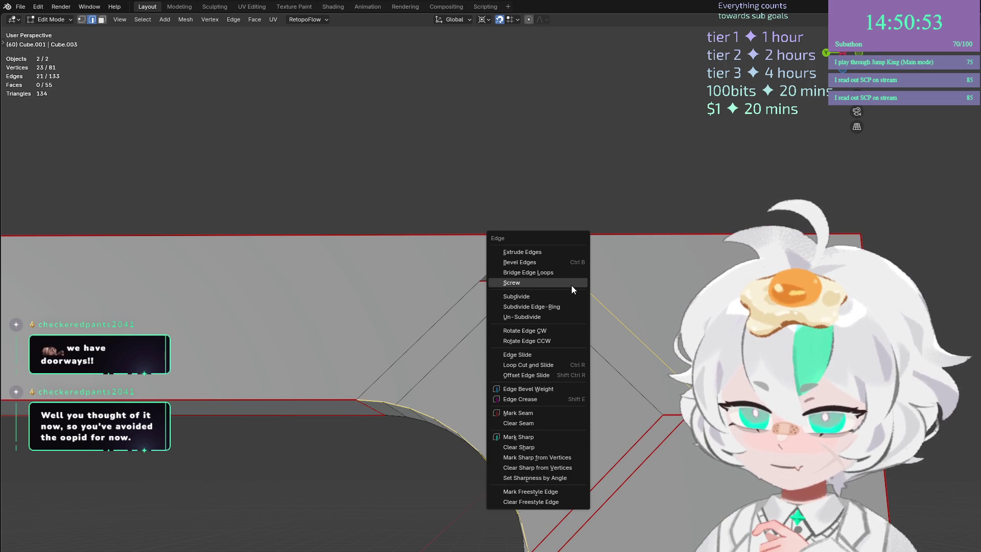
pyautogui.click(567, 271)
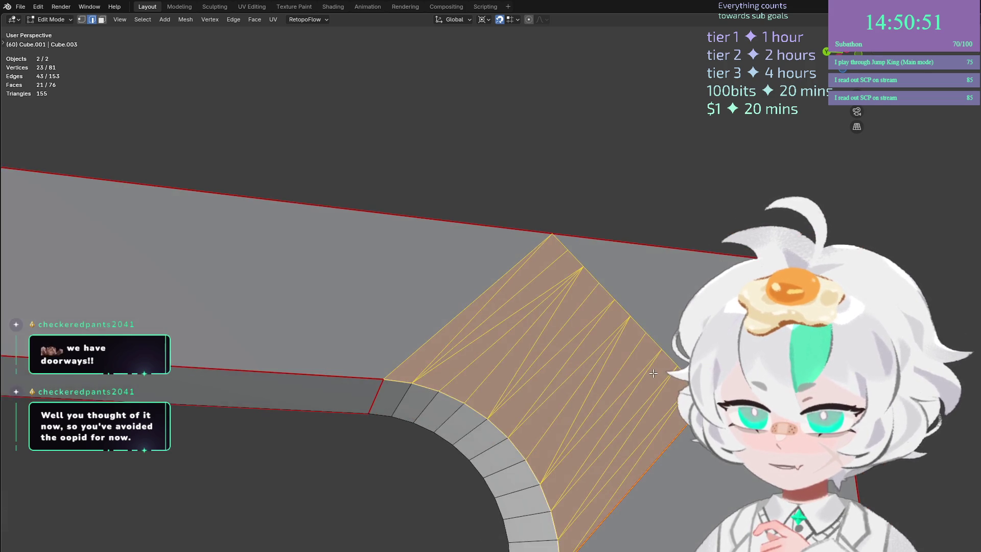
# Select the triangulated faces at the right corner and remove them, then step back once.
pyautogui.moveTo(647, 377); pyautogui.dragTo(657, 353)
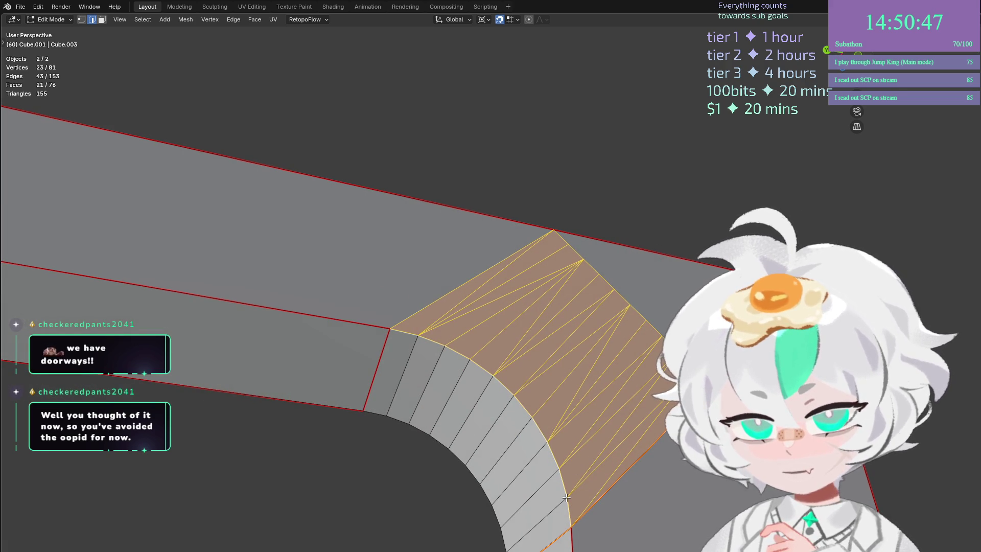
pyautogui.moveTo(566, 497); pyautogui.dragTo(514, 398)
pyautogui.click(461, 311)
pyautogui.keyDown('shift'); pyautogui.click(489, 323); pyautogui.keyUp('shift')
pyautogui.keyDown('ctrl'); pyautogui.click(511, 328); pyautogui.keyUp('ctrl')
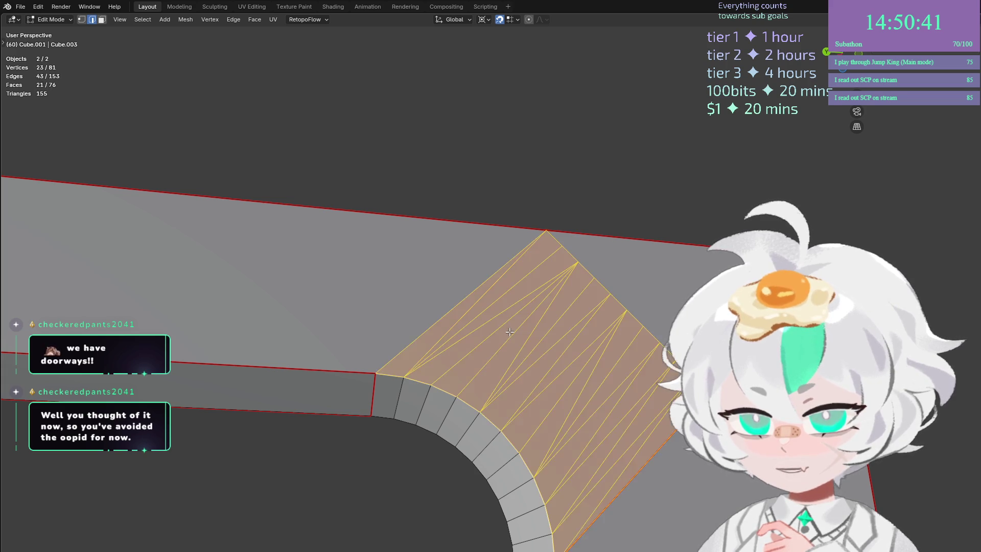
pyautogui.hotkey('ctrl', 'x')
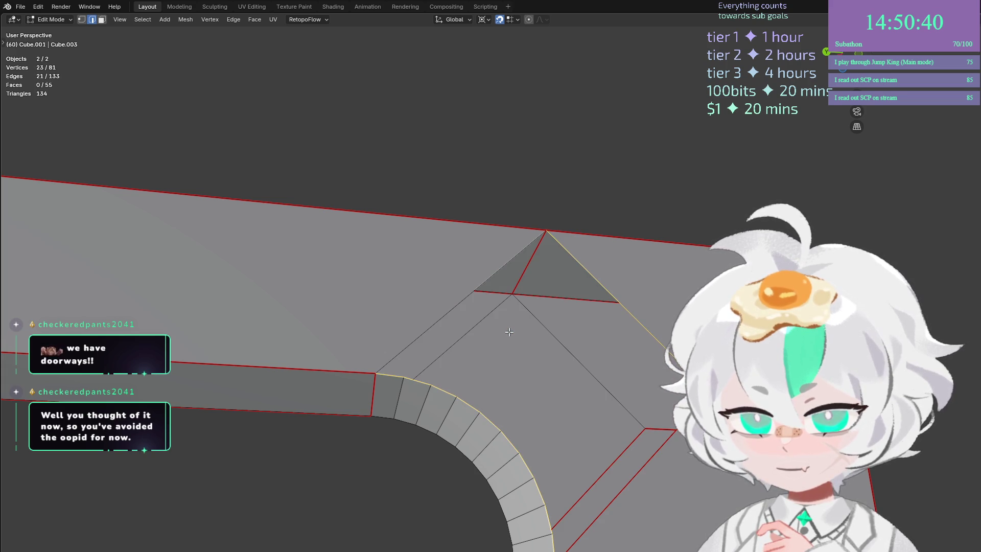
pyautogui.hotkey('ctrl', 'z')
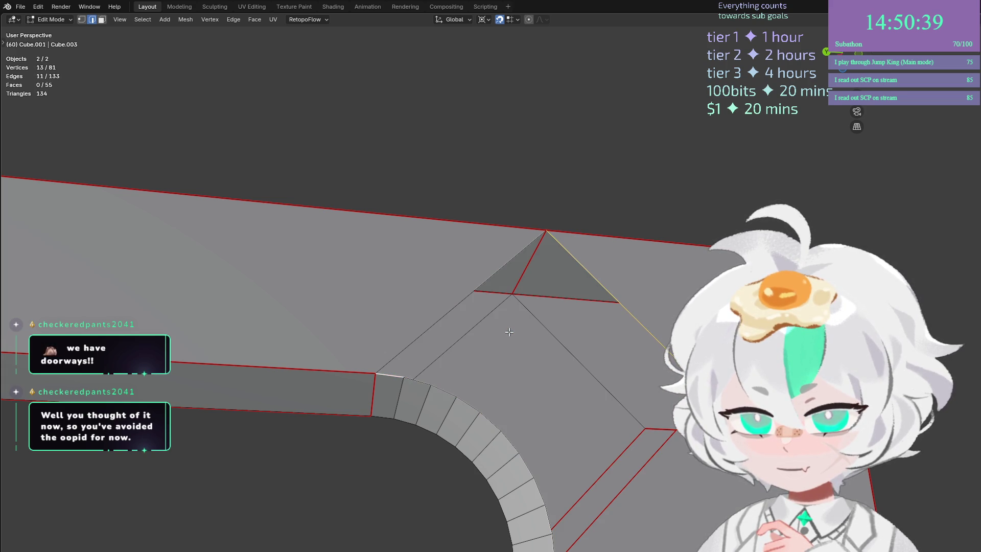
# Undo back to a single selected vertex, reverting the earlier diagonal split.
pyautogui.hotkey('ctrl', 'z')
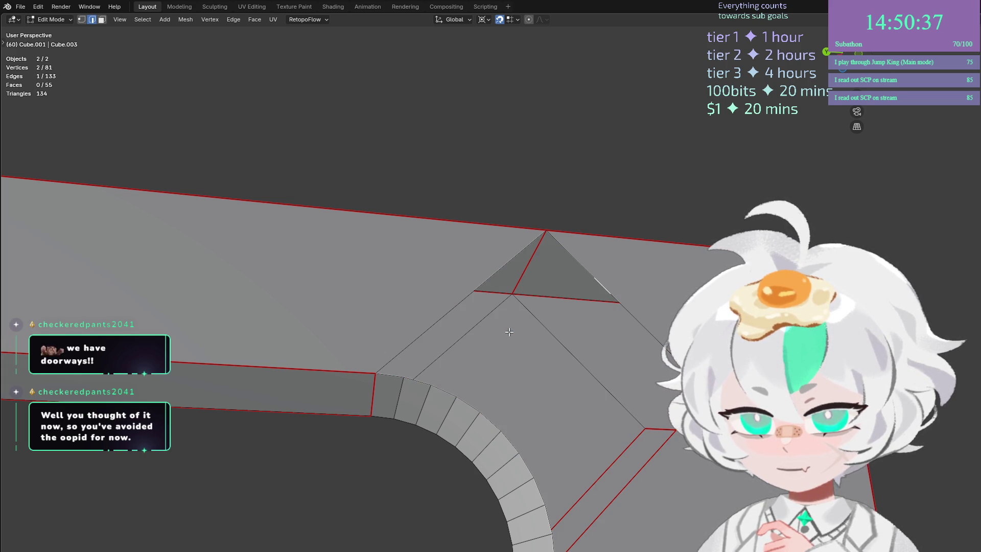
pyautogui.hotkey('ctrl', 'z')
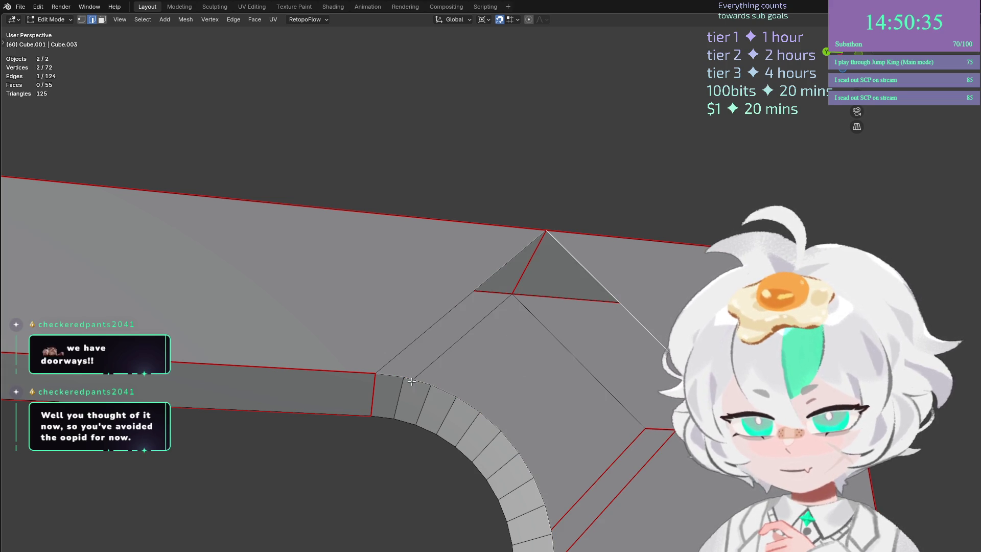
pyautogui.hotkey('ctrl', 'z')
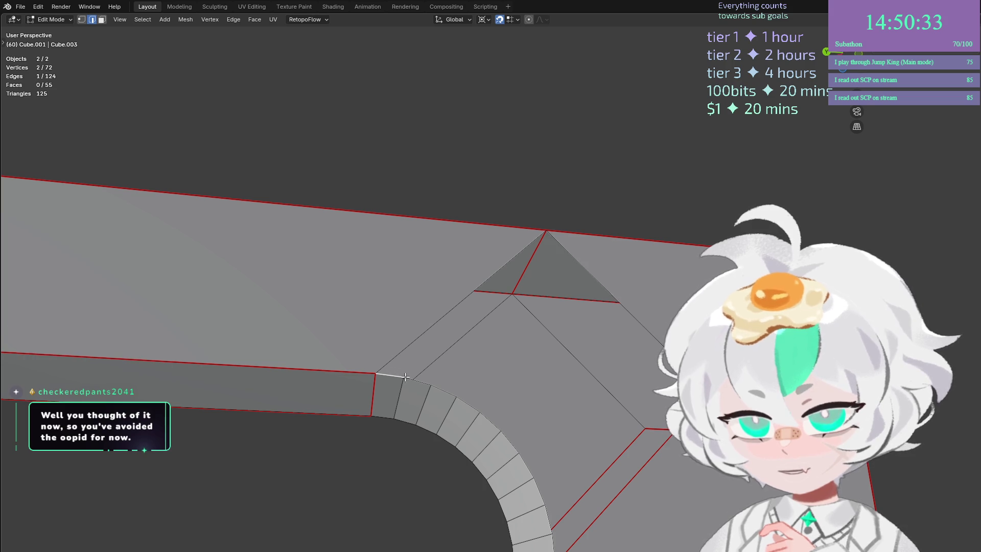
# Subdivide the long diagonal corner edge with 9 cuts.
pyautogui.keyDown('ctrl'); pyautogui.click(548, 533); pyautogui.keyUp('ctrl')
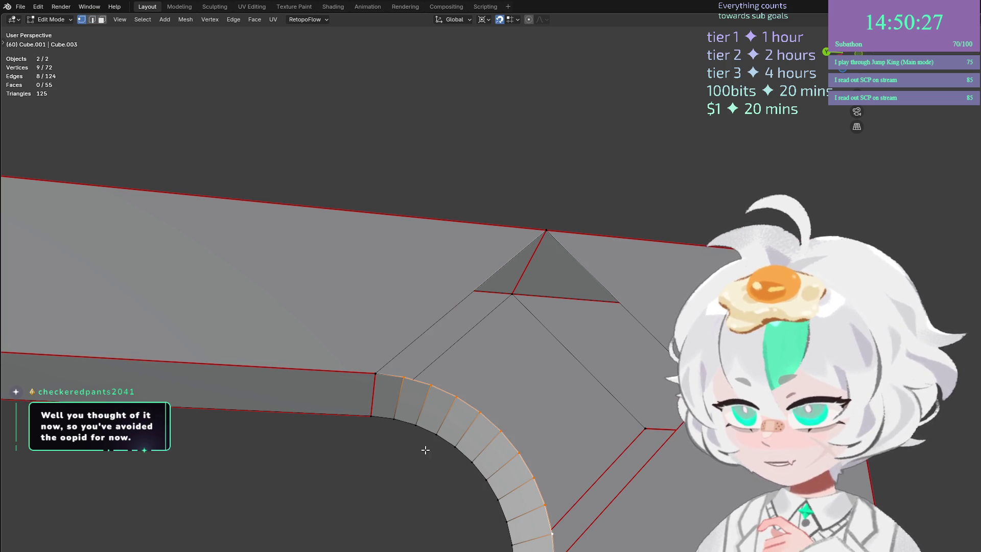
pyautogui.press('2')
pyautogui.click(611, 294)
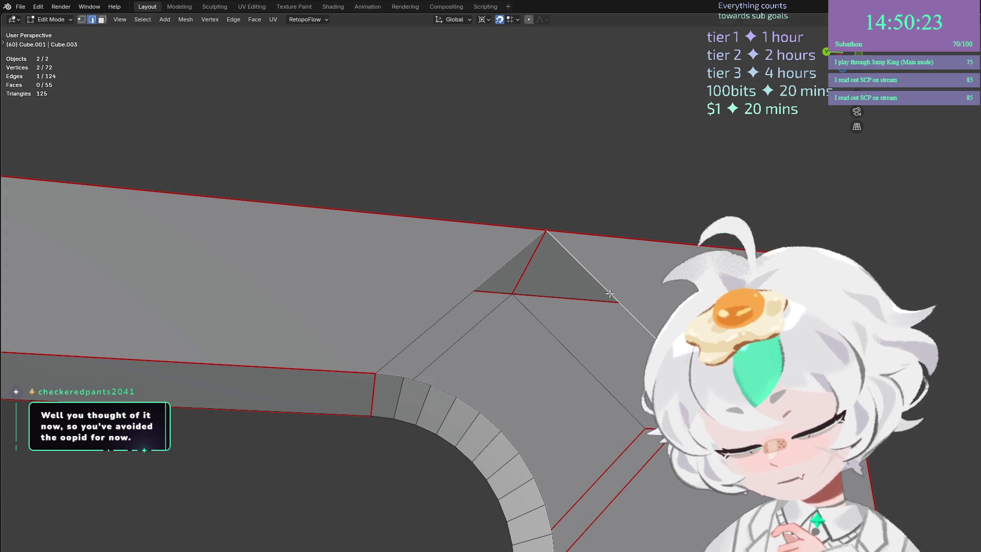
pyautogui.press('9')
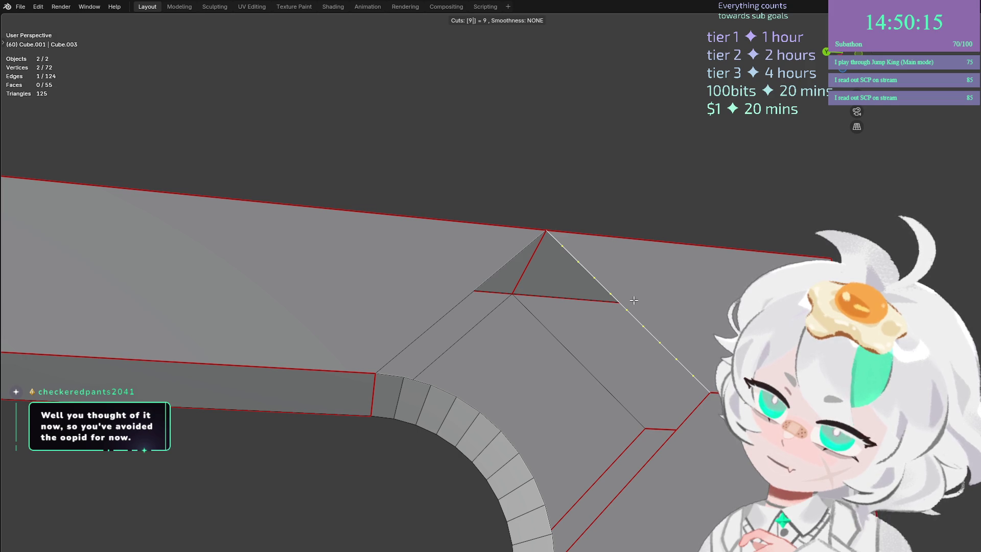
pyautogui.press('Return')
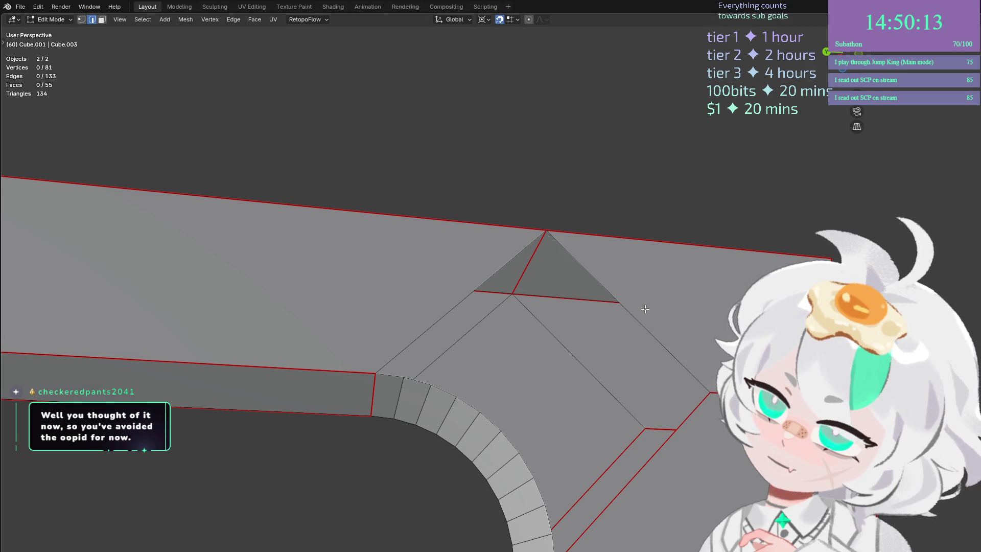
pyautogui.rightClick(628, 276)
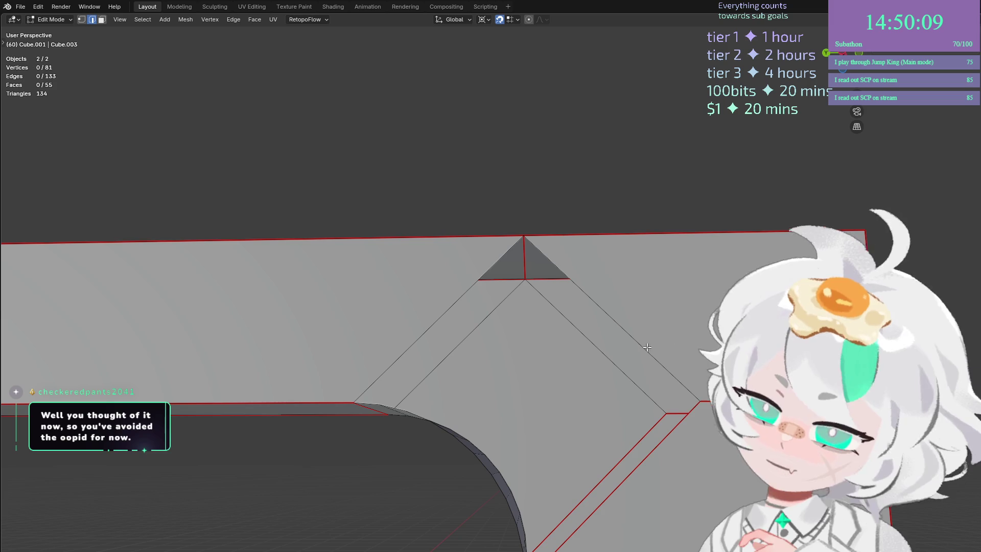
# Bridge the diagonal edge loop and the curved edge loop into a row of strip faces.
pyautogui.click(552, 267)
pyautogui.keyDown('alt'); pyautogui.click(553, 253); pyautogui.keyUp('alt')
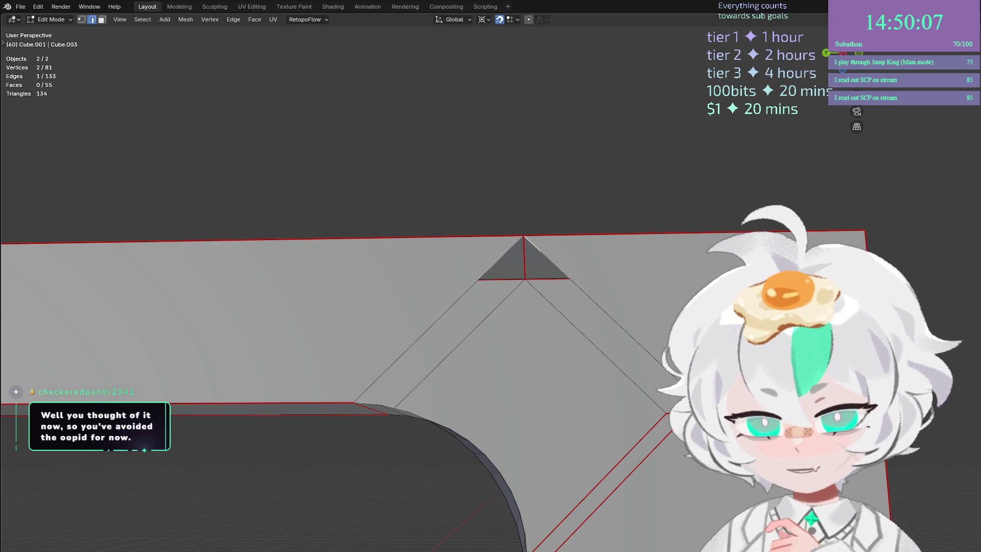
pyautogui.keyDown('alt'); pyautogui.keyDown('shift'); pyautogui.click(366, 402); pyautogui.keyUp('shift'); pyautogui.keyUp('alt')
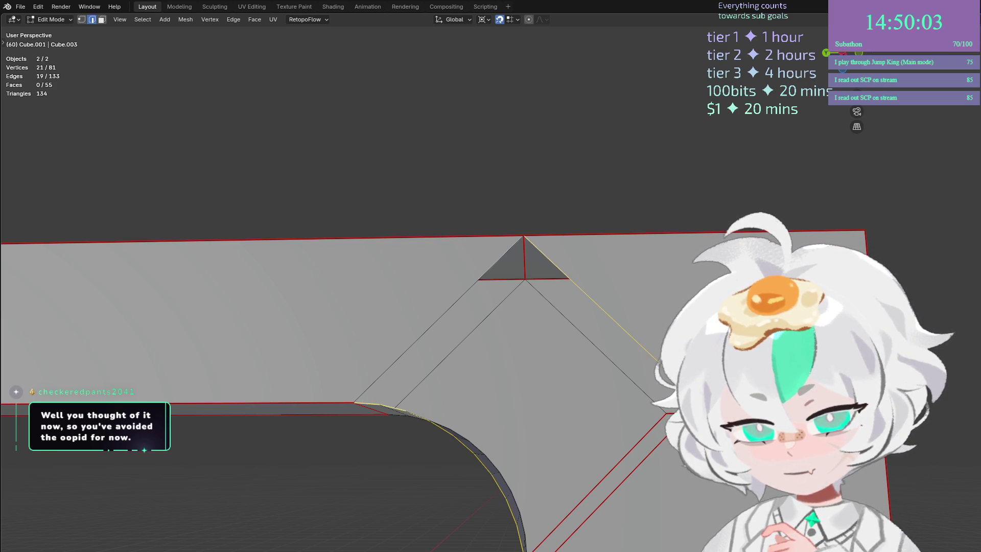
pyautogui.keyDown('shift'); pyautogui.click(395, 348); pyautogui.keyUp('shift')
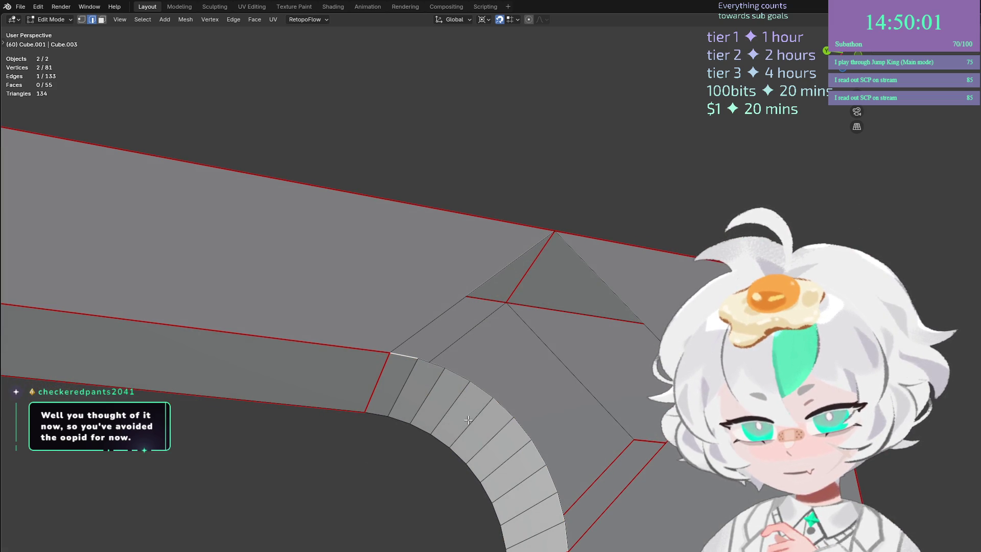
pyautogui.keyDown('shift'); pyautogui.click(560, 542); pyautogui.keyUp('shift')
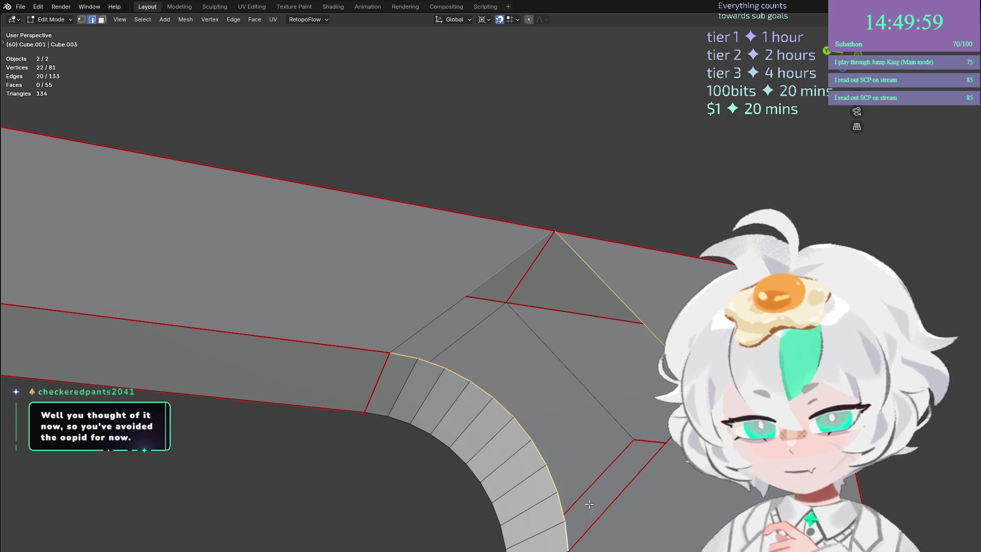
pyautogui.hotkey('ctrl', 'e')
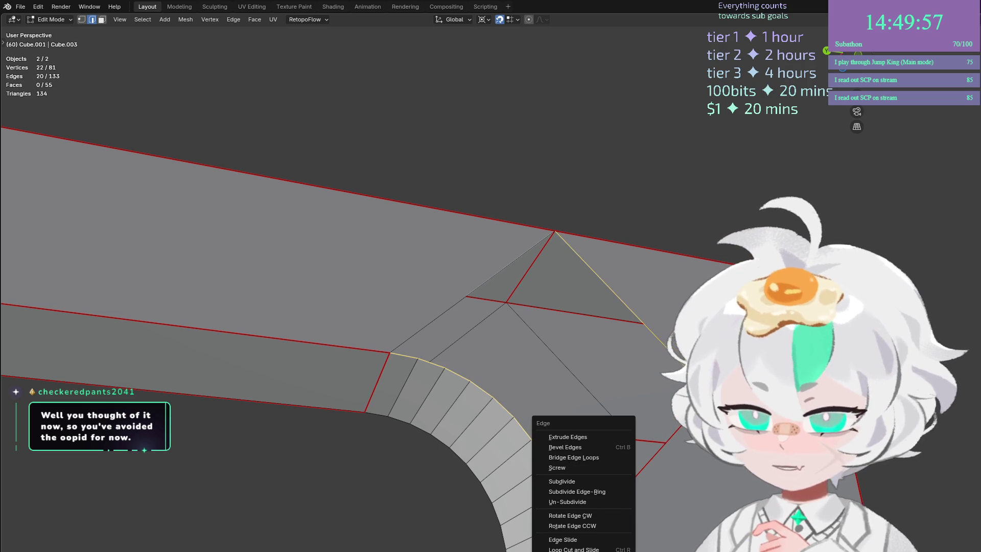
pyautogui.click(594, 458)
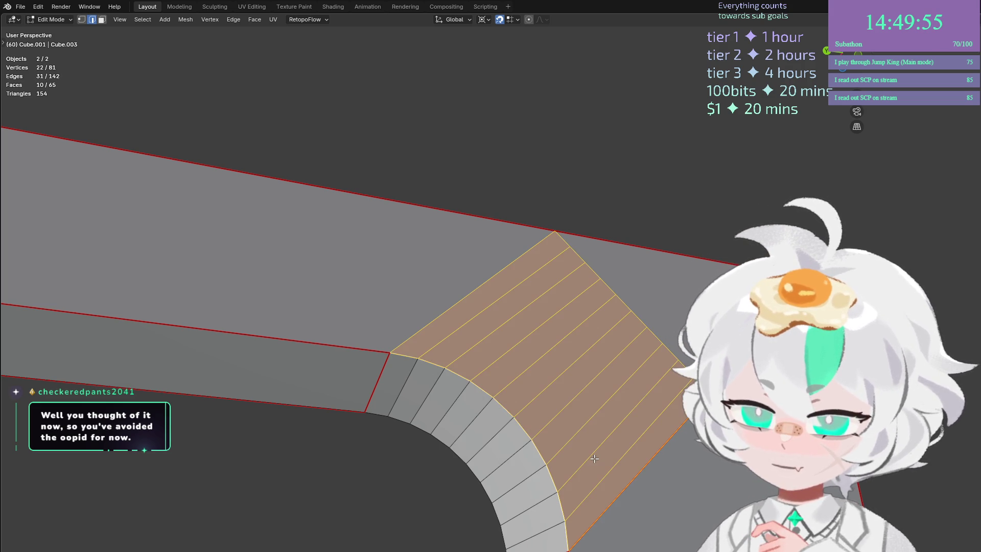
# Select one edge of the new strip and move it.
pyautogui.click(659, 437)
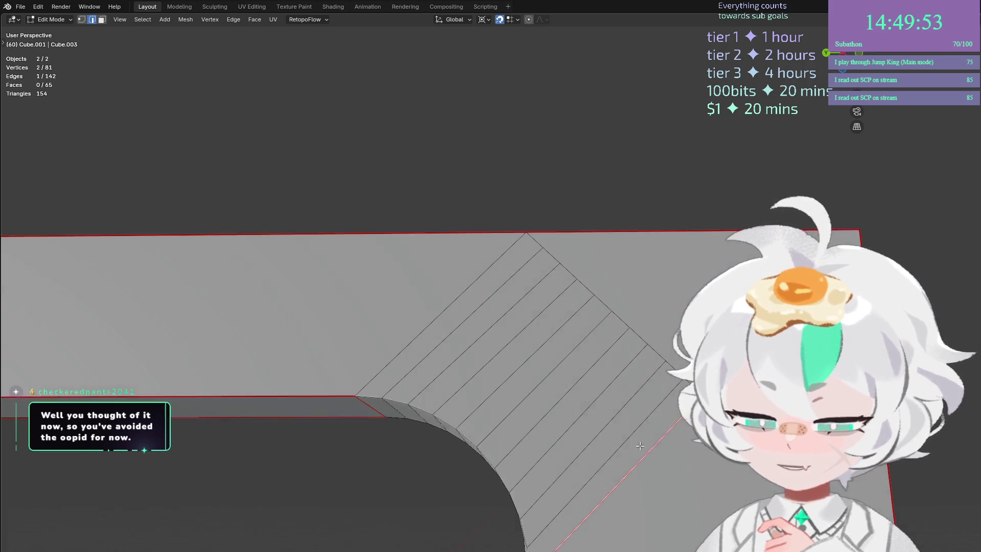
pyautogui.press('g')
pyautogui.click(534, 481)
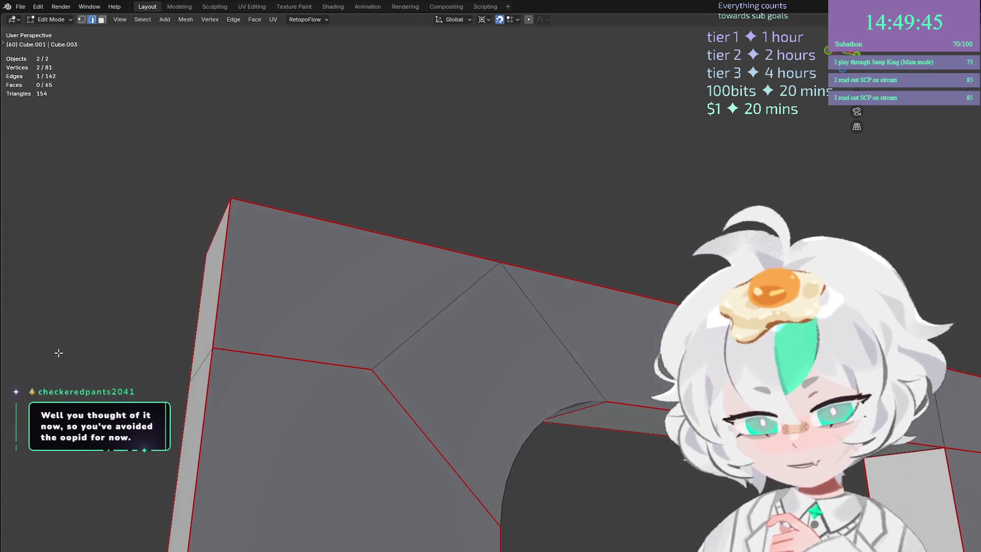
pyautogui.scroll(-5, 409, 398)
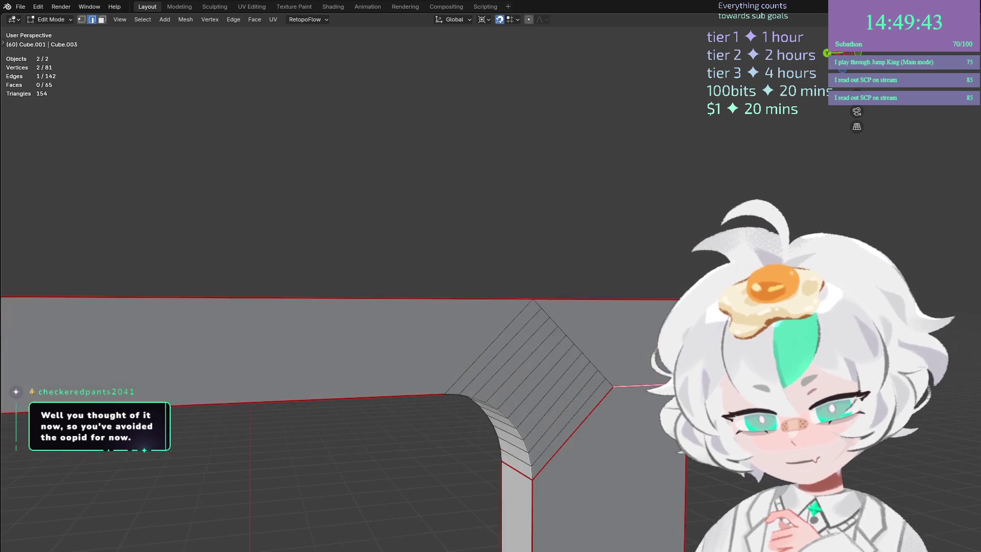
pyautogui.scroll(8, 611, 329)
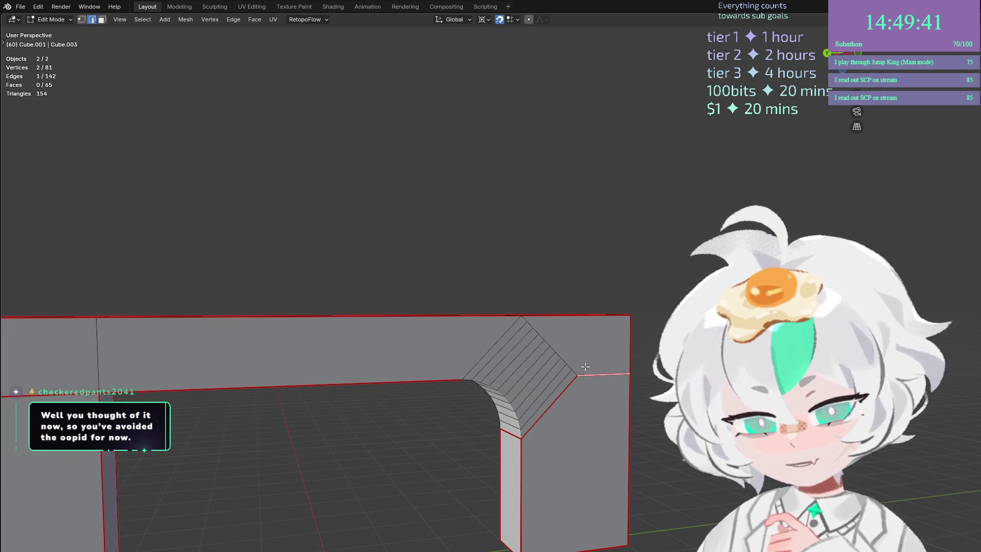
pyautogui.moveTo(611, 329)
pyautogui.mouseDown()
pyautogui.moveTo(596, 357)
pyautogui.moveTo(547, 358)
pyautogui.mouseUp()
pyautogui.scroll(-3, 546, 357)
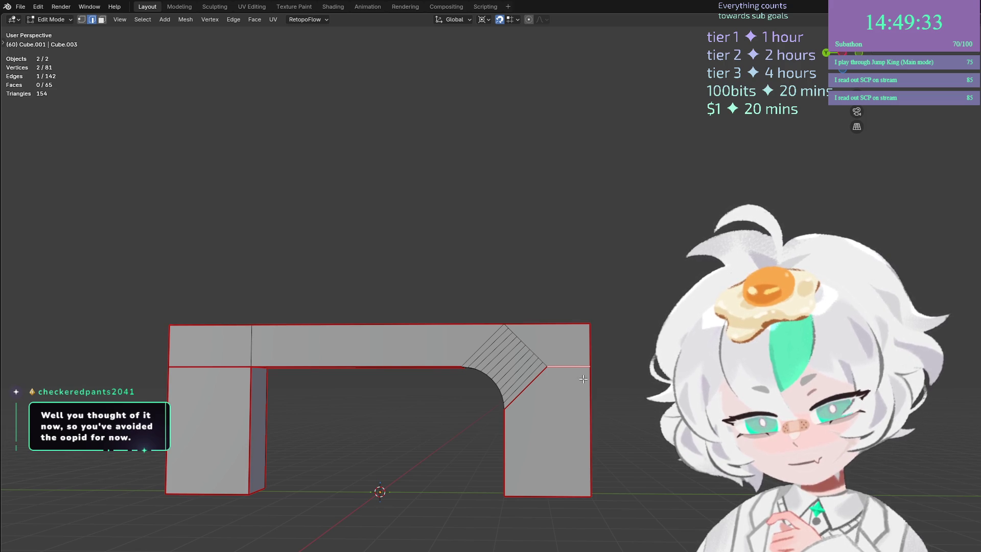
pyautogui.scroll(8, 583, 379)
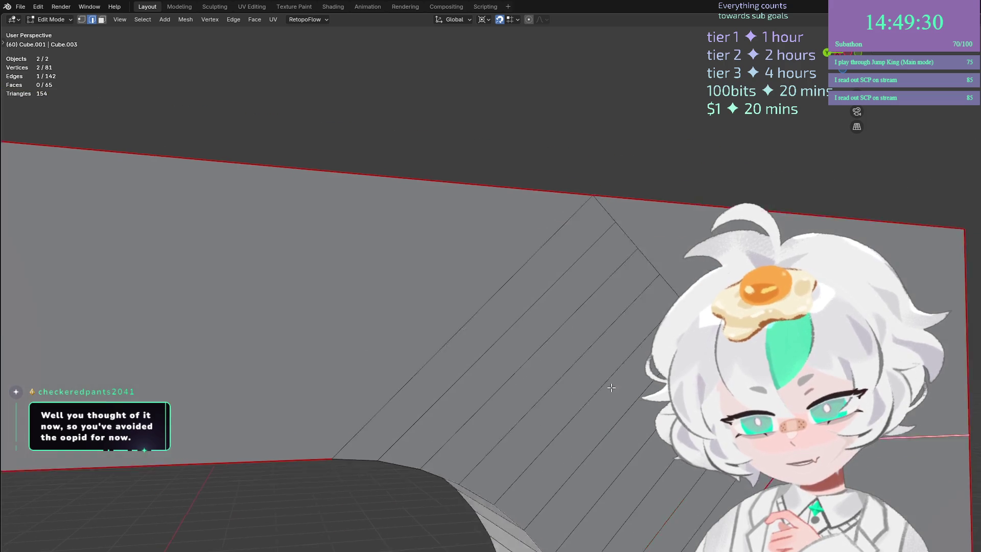
pyautogui.moveTo(611, 388); pyautogui.dragTo(593, 371)
pyautogui.scroll(-3, 591, 369)
pyautogui.scroll(-3, 591, 369)
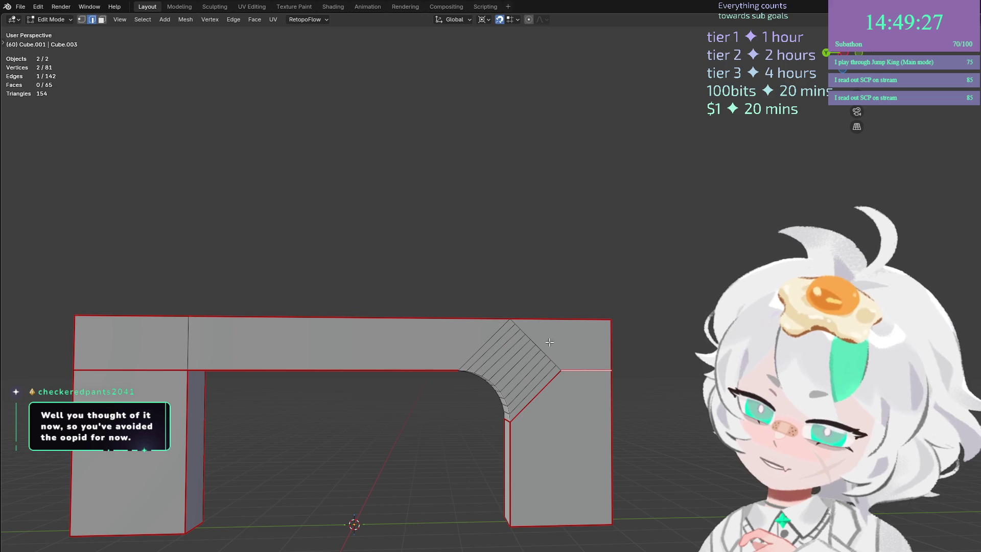
pyautogui.keyDown('ctrl'); pyautogui.click(570, 352); pyautogui.keyUp('ctrl')
pyautogui.click(675, 362)
pyautogui.scroll(5, 676, 362)
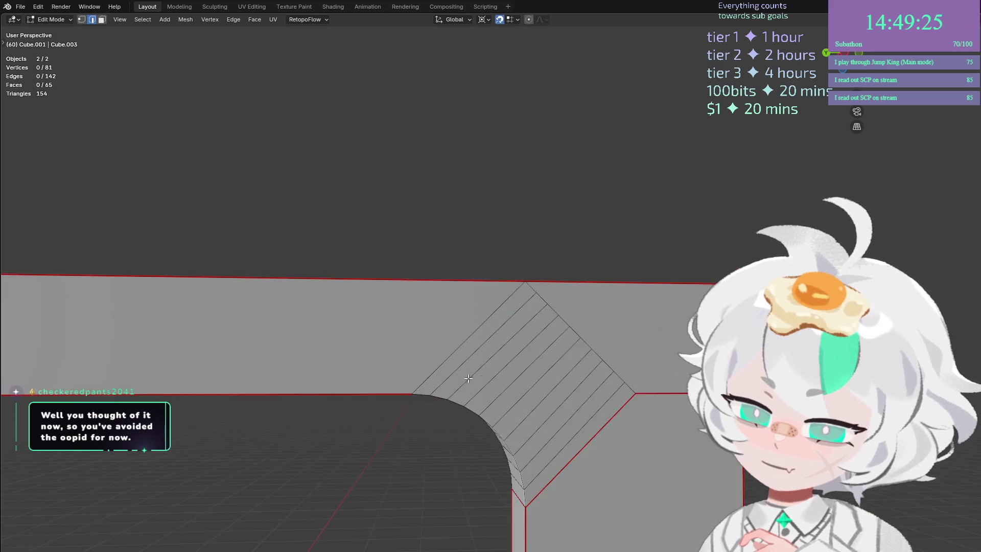
pyautogui.scroll(-3, 606, 435)
pyautogui.scroll(-1, 606, 435)
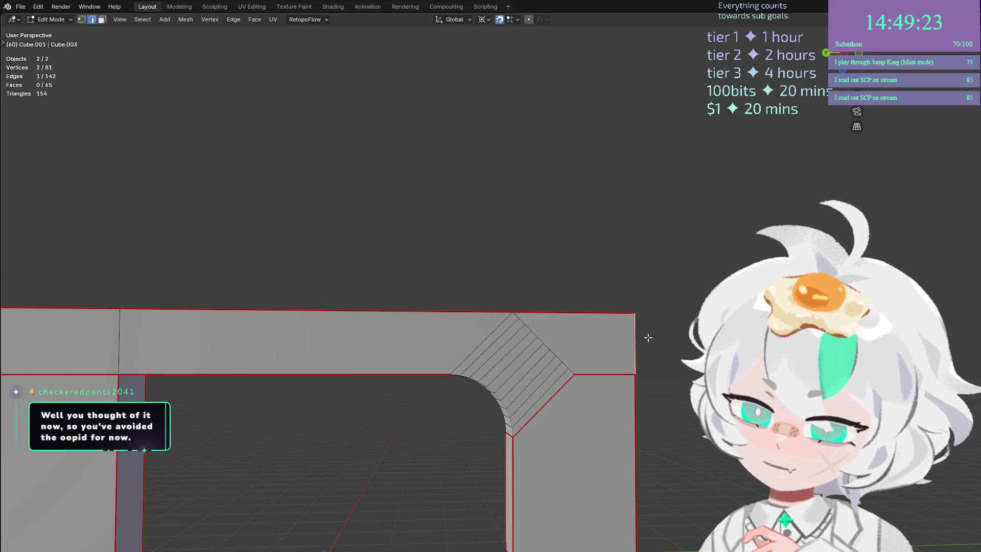
pyautogui.scroll(3, 563, 358)
pyautogui.click(600, 325)
pyautogui.scroll(-5, 600, 324)
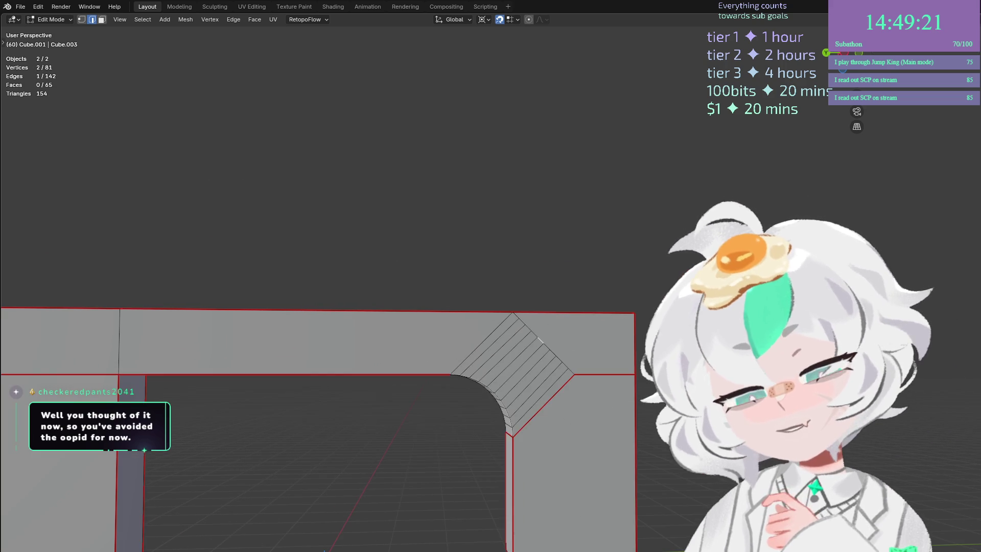
pyautogui.moveTo(958, 359)
pyautogui.mouseDown()
pyautogui.moveTo(400, 371)
pyautogui.moveTo(373, 390)
pyautogui.moveTo(629, 357)
pyautogui.moveTo(529, 348)
pyautogui.mouseUp()
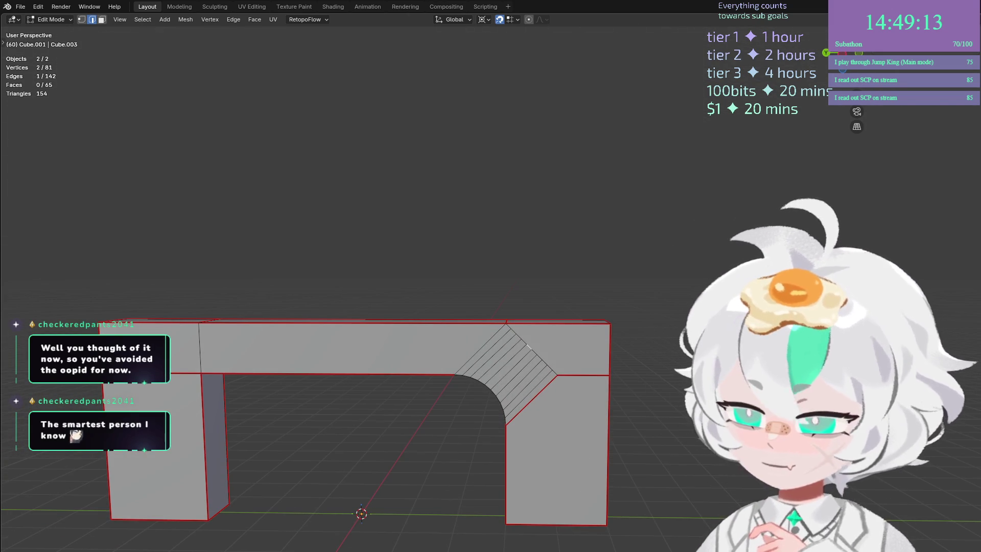
# Redo the bevel so the left inner corner is rounded to match the right.
pyautogui.hotkey('ctrl', 'shift', 'z')
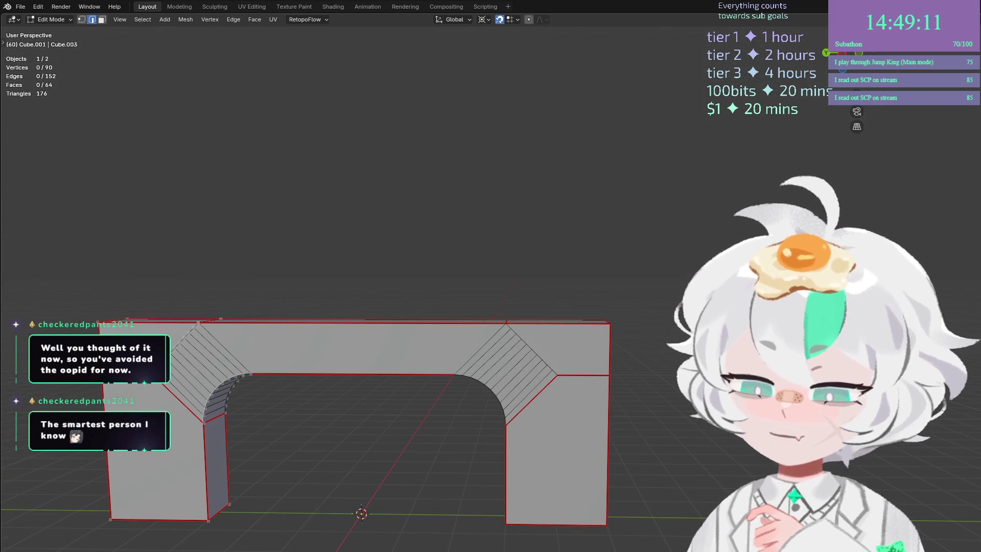
pyautogui.scroll(4, 634, 398)
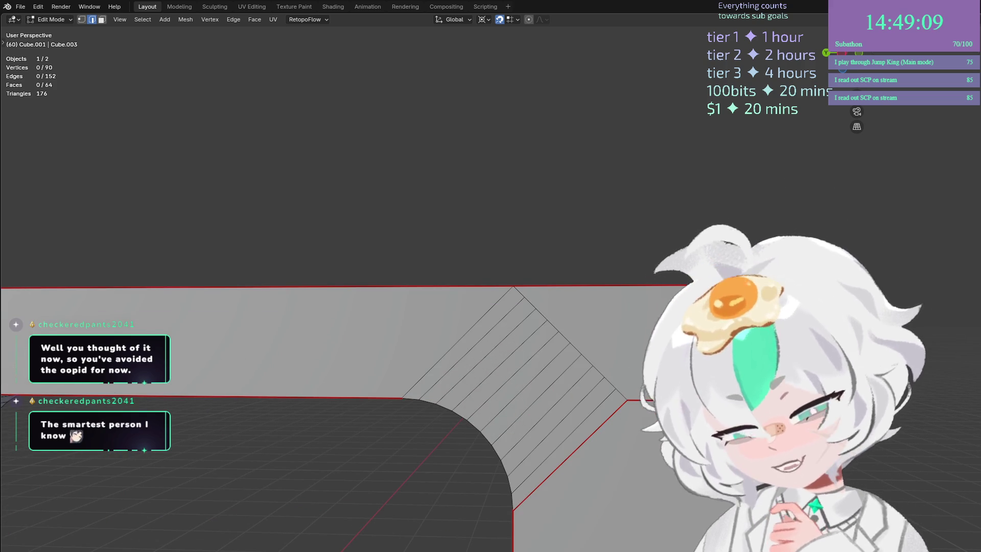
pyautogui.scroll(-6, 673, 483)
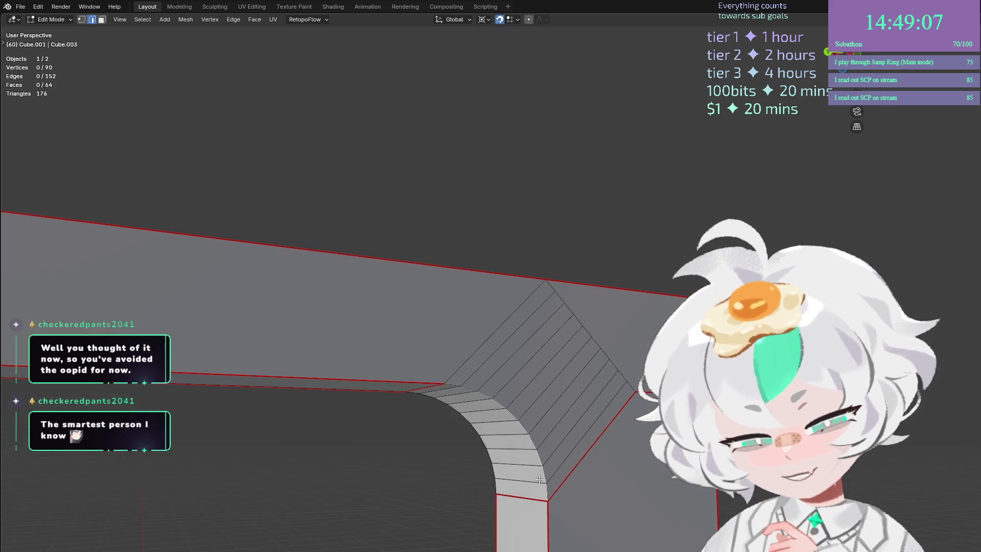
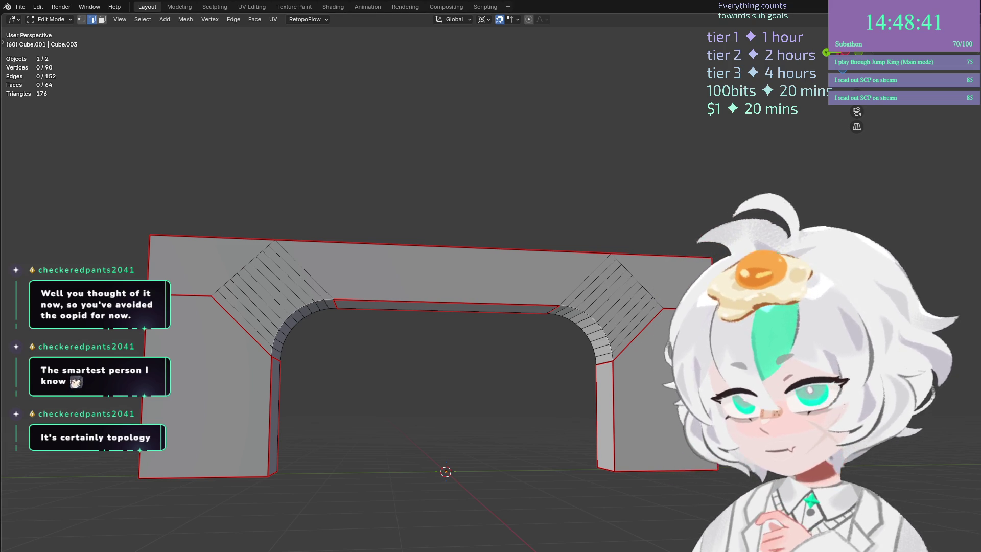
# Leave the File menu and return to the arch mesh in Blender.
pyautogui.click(20, 6)
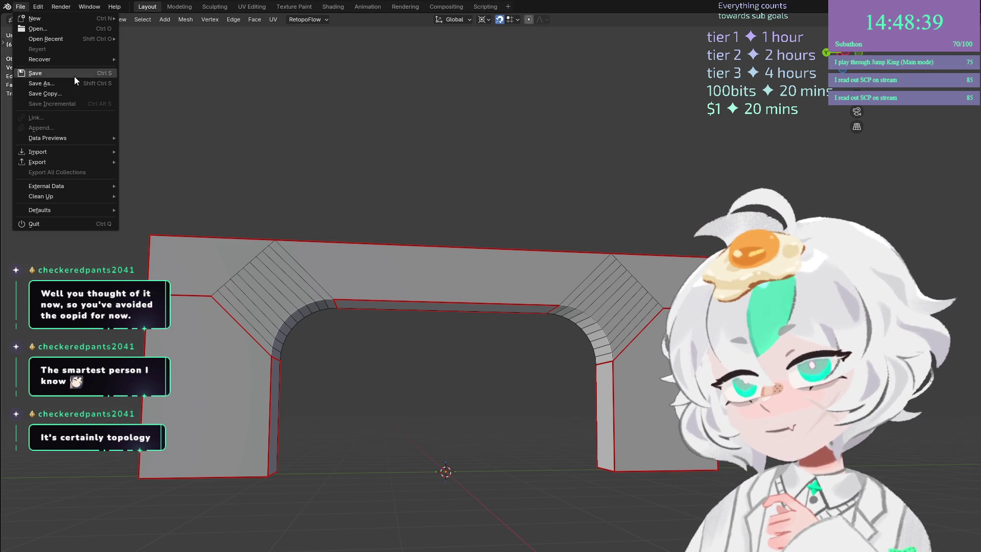
pyautogui.moveTo(45, 161)
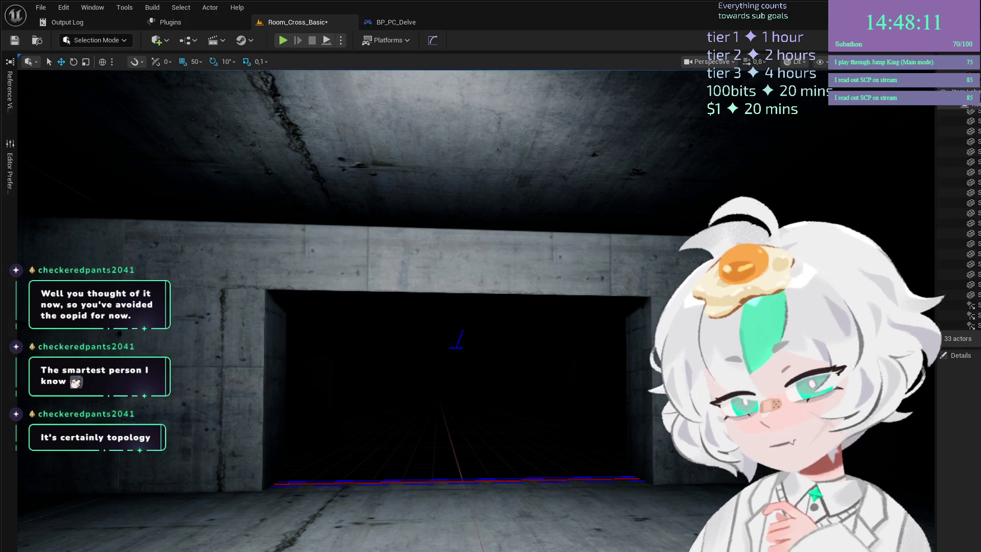
pyautogui.hotkey('alt', 'Tab')
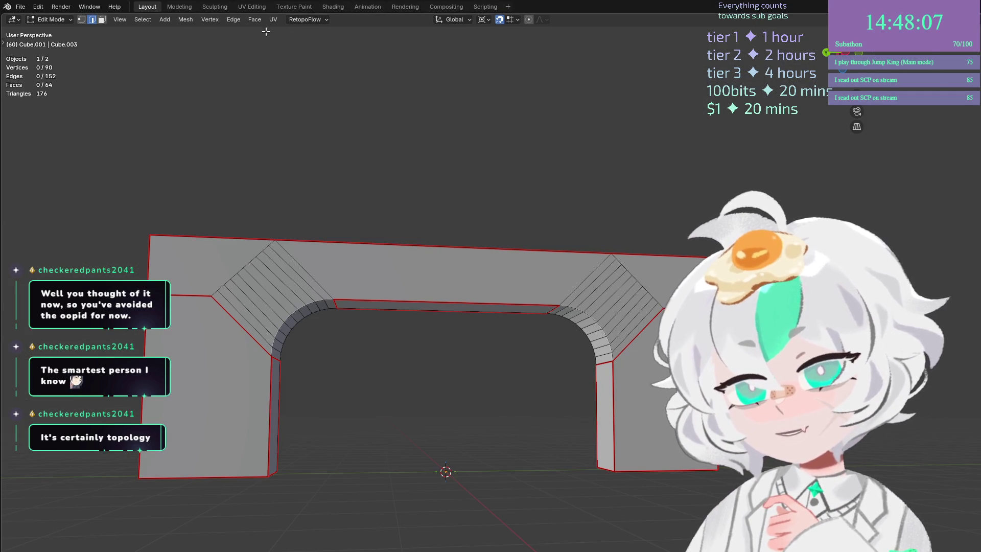
# Switch to the UV Editing workspace and repack the arch's UV islands with Zen UV Pack.
pyautogui.click(247, 7)
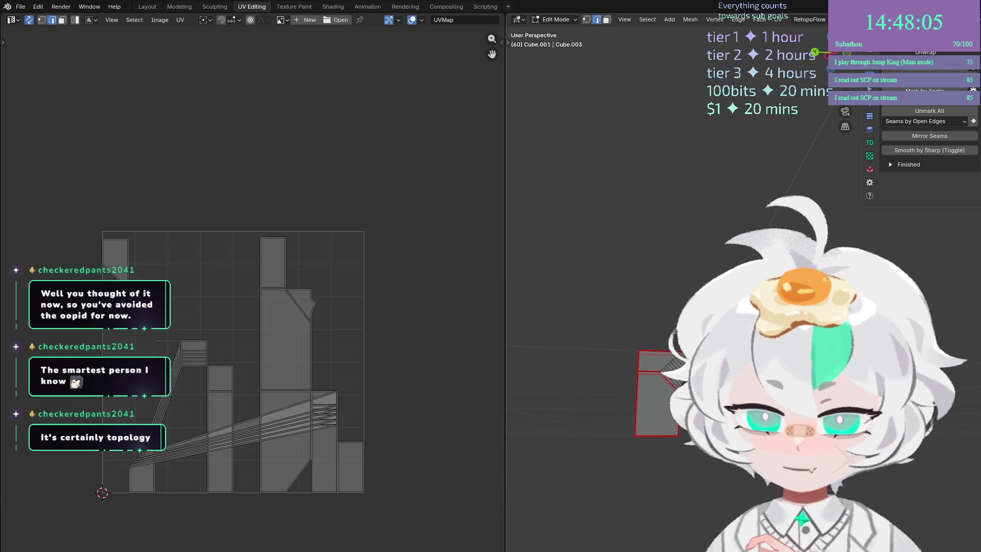
pyautogui.click(931, 71)
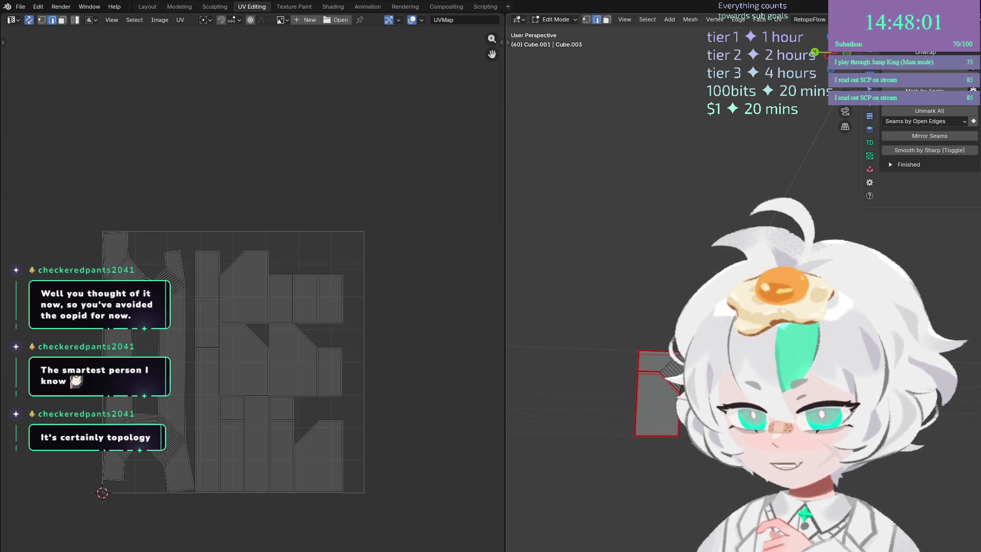
pyautogui.scroll(2, 256, 373)
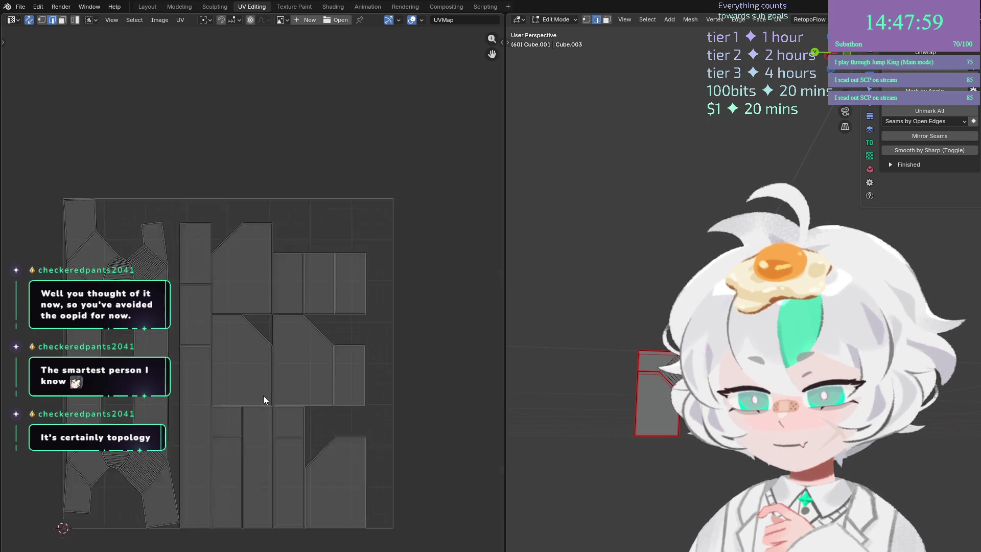
pyautogui.scroll(5, 588, 409)
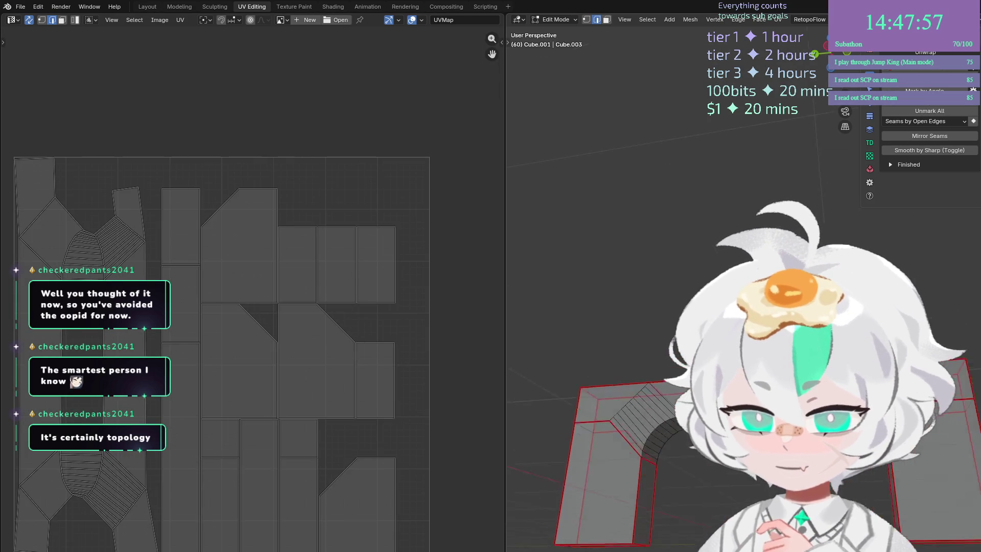
pyautogui.scroll(-3, 587, 409)
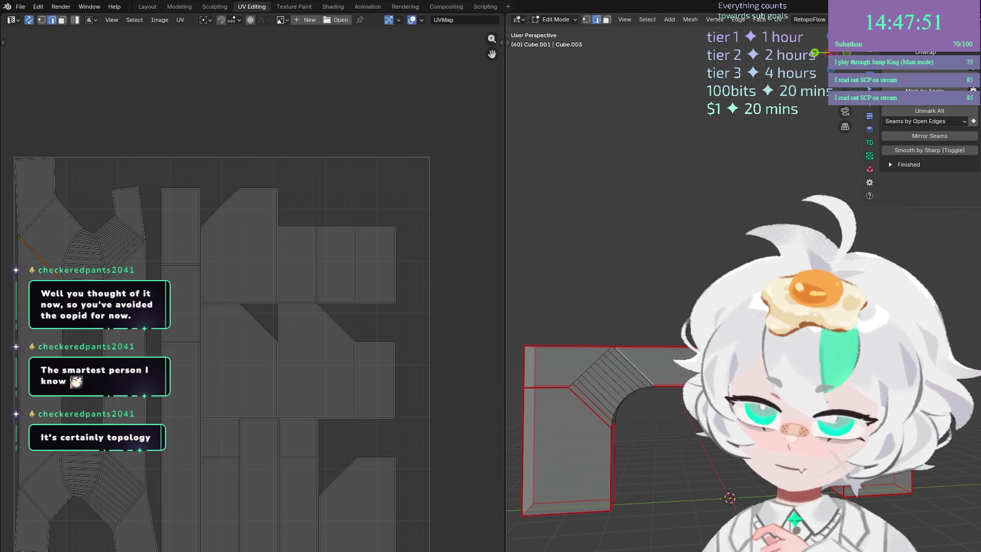
pyautogui.scroll(-3, 647, 359)
pyautogui.scroll(5, 614, 332)
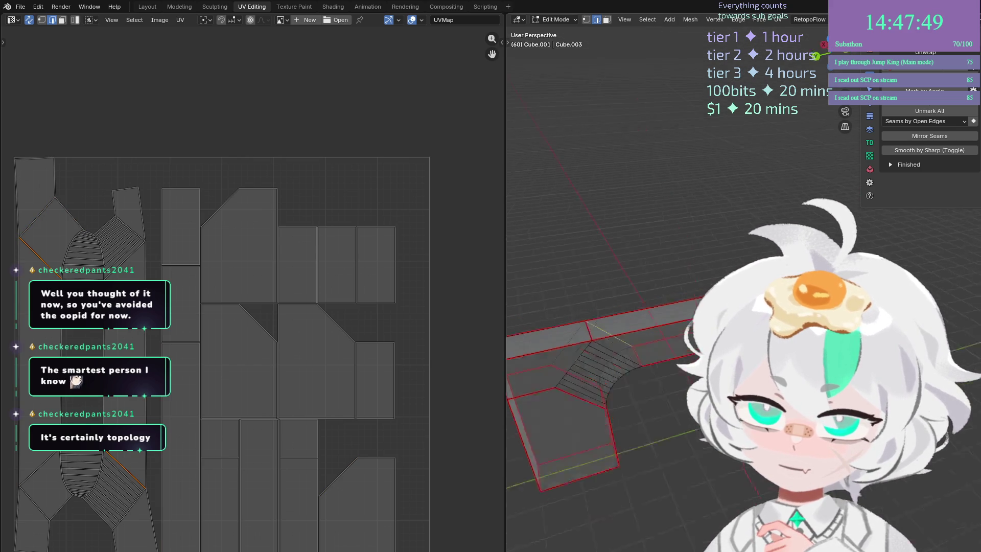
# From a top-down view, select edges on the arch corner and bring up the edge operations.
pyautogui.press('KP_8')
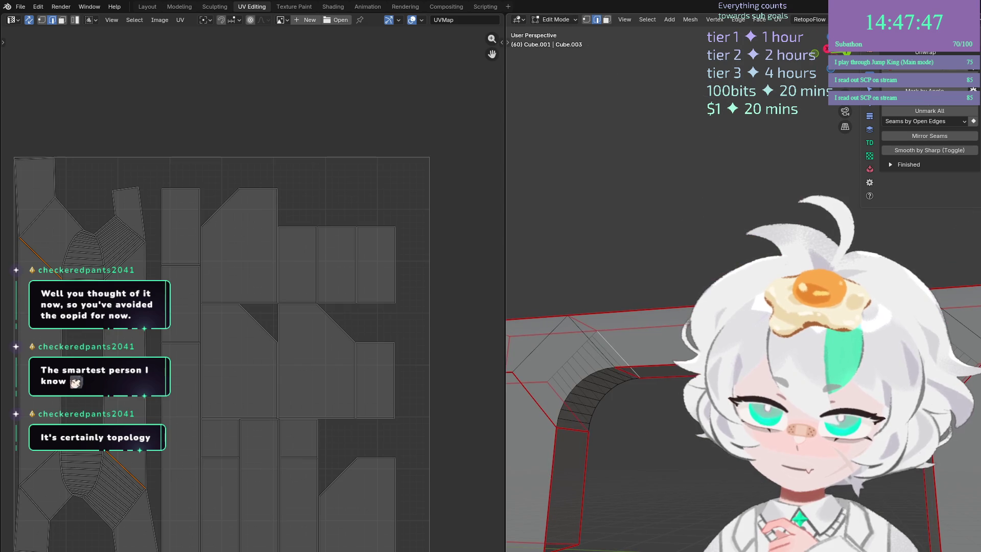
pyautogui.scroll(3, 680, 383)
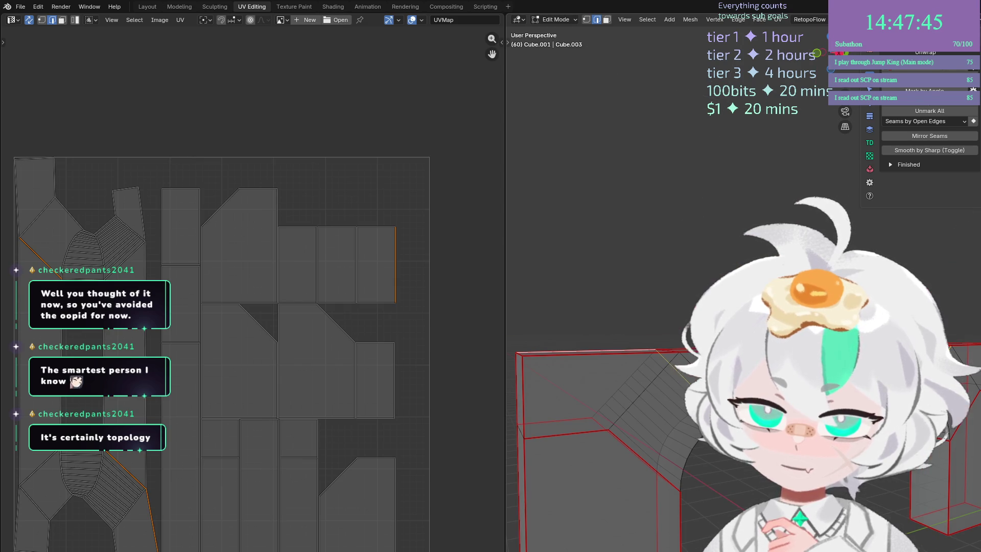
pyautogui.press('KP_8')
pyautogui.press('KP_8')
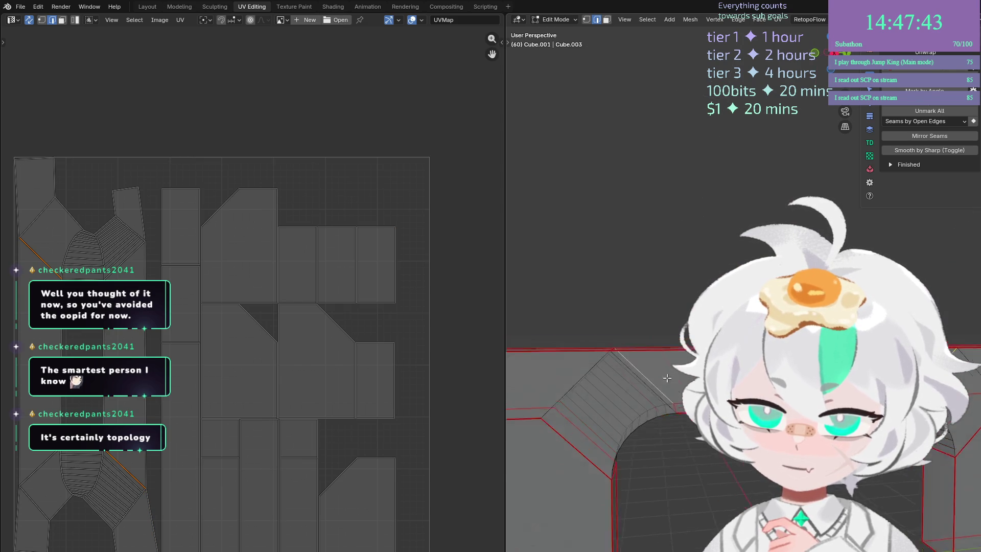
pyautogui.keyDown('alt'); pyautogui.click(606, 403); pyautogui.keyUp('alt')
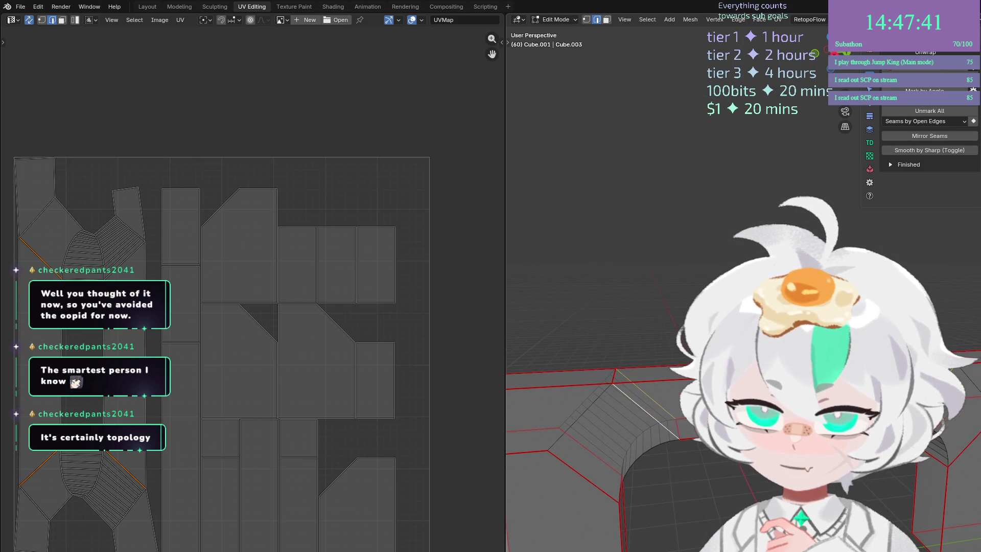
pyautogui.scroll(-10, 818, 409)
pyautogui.hotkey('ctrl', 'e')
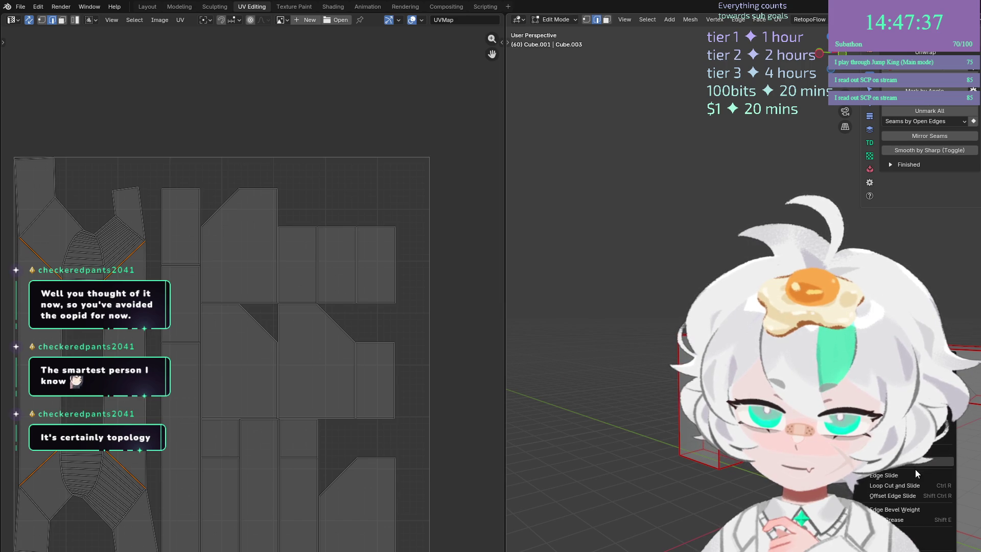
pyautogui.scroll(8, 715, 357)
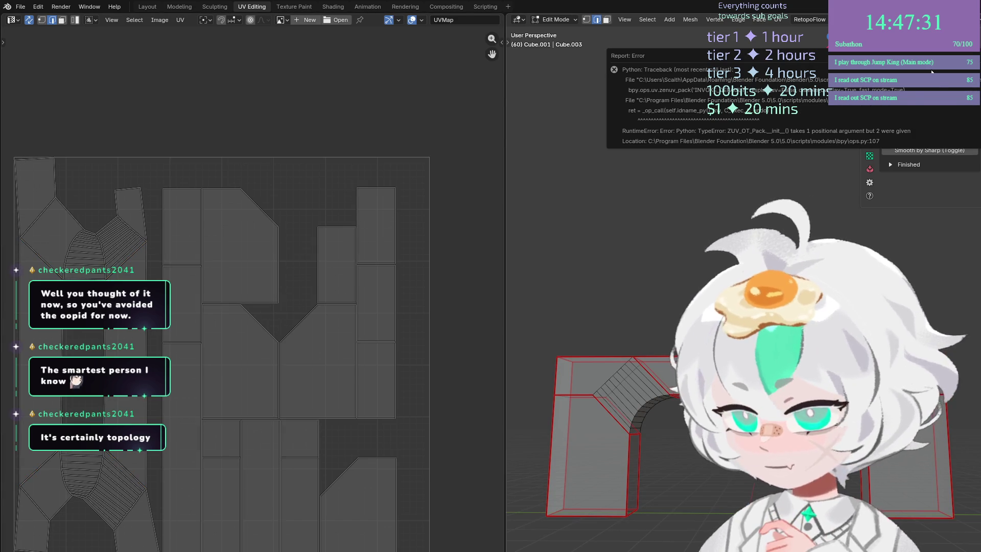
pyautogui.press('KP_Decimal')
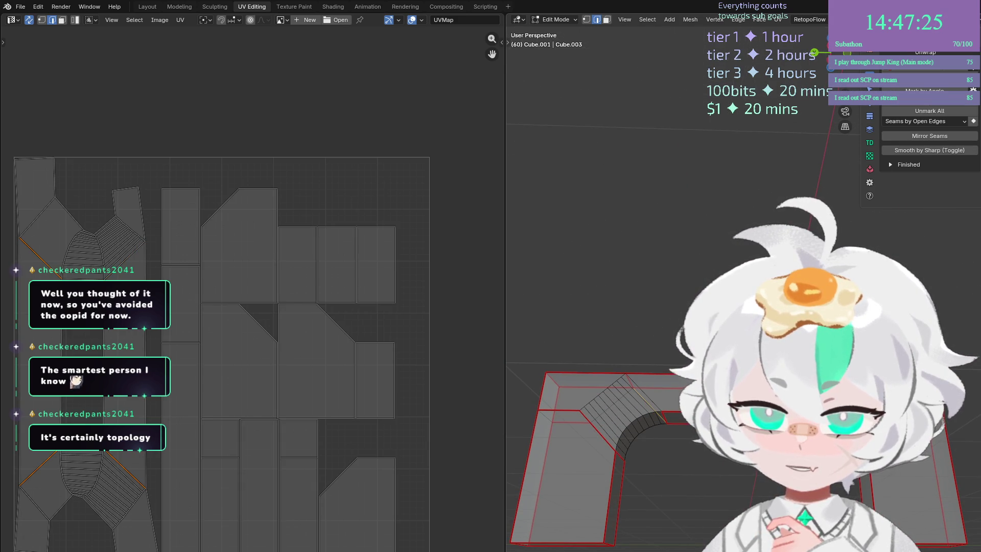
pyautogui.scroll(5, 928, 478)
pyautogui.click(927, 479)
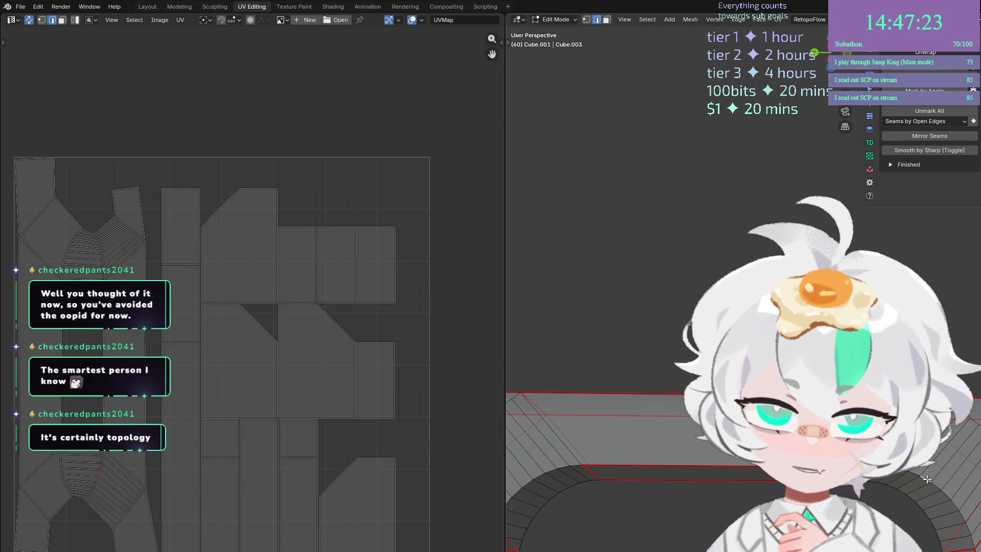
# Clear the seam from the selected arch edge.
pyautogui.click(914, 479)
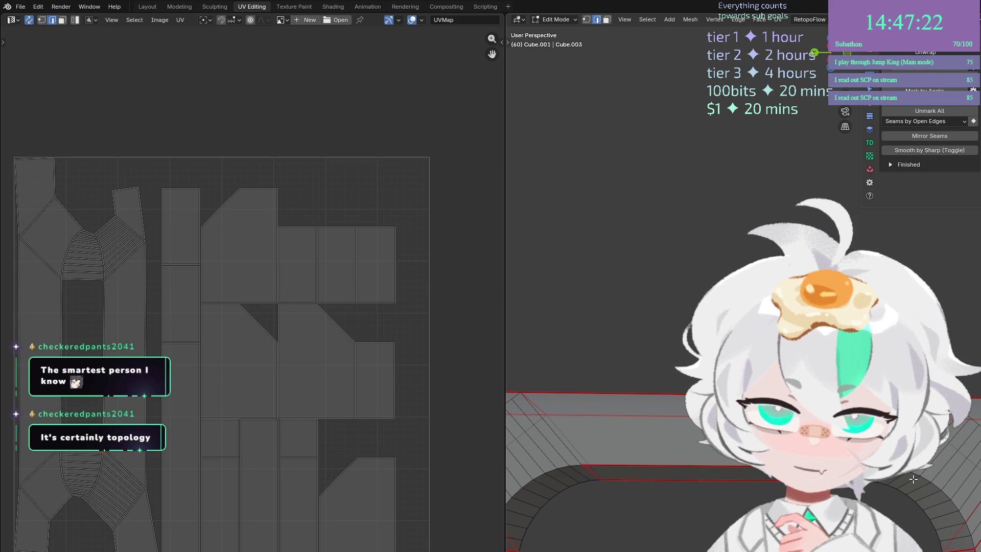
pyautogui.rightClick(971, 541)
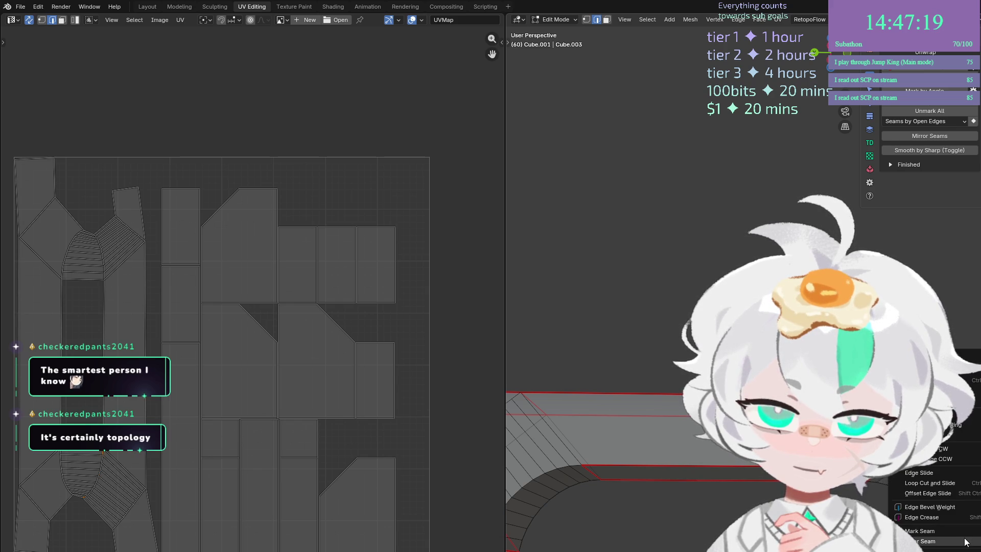
pyautogui.click(964, 540)
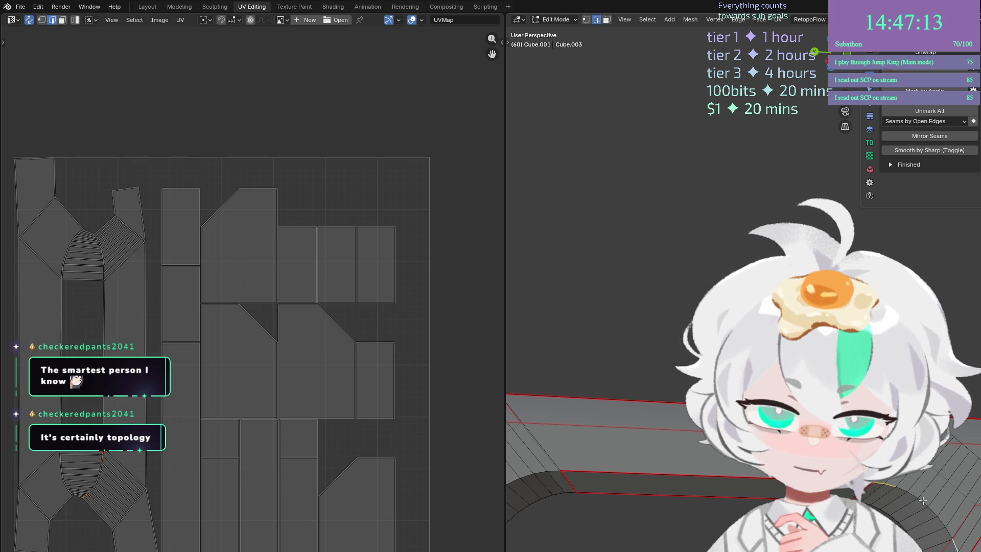
# Select the arch bend and repack the UV islands with Zen UV Pack again.
pyautogui.moveTo(760, 486)
pyautogui.mouseDown()
pyautogui.moveTo(636, 493)
pyautogui.moveTo(690, 498)
pyautogui.moveTo(611, 429)
pyautogui.moveTo(649, 460)
pyautogui.moveTo(900, 505)
pyautogui.mouseUp()
pyautogui.click(610, 430)
pyautogui.click(900, 505)
pyautogui.press('KP_Decimal')
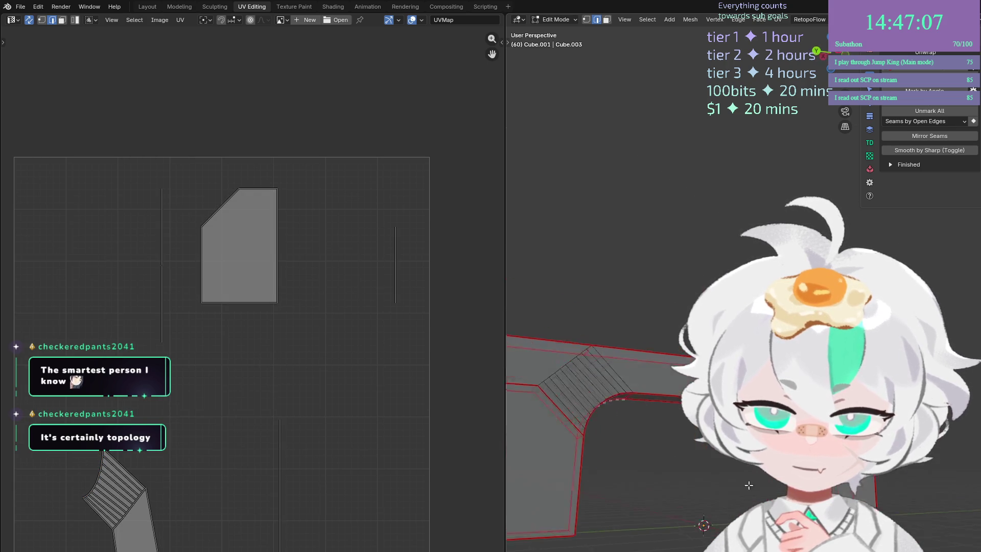
pyautogui.click(926, 69)
# Dismiss the pack error, frame the whole arch, and return to the Layout workspace.
pyautogui.moveTo(830, 56); pyautogui.dragTo(803, 59)
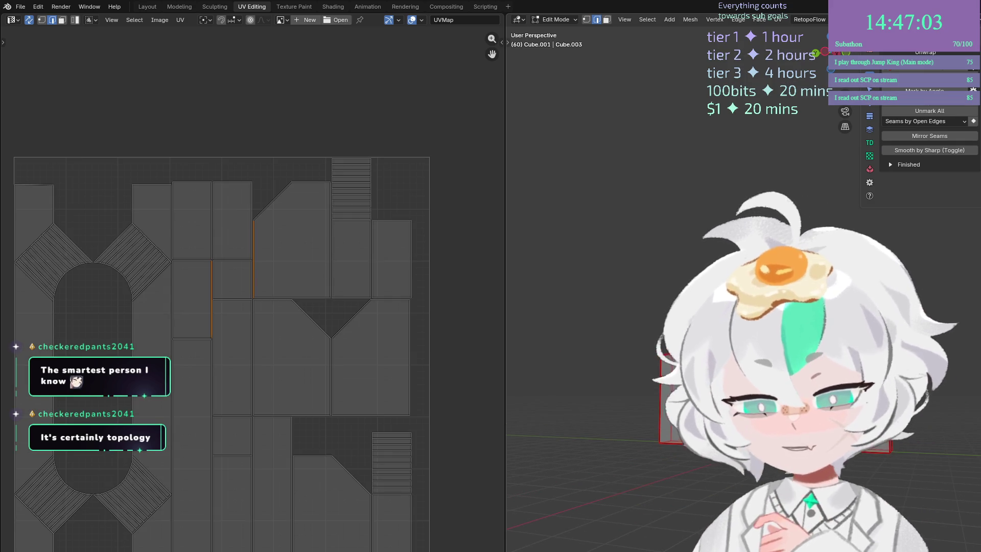
pyautogui.press('KP_Decimal')
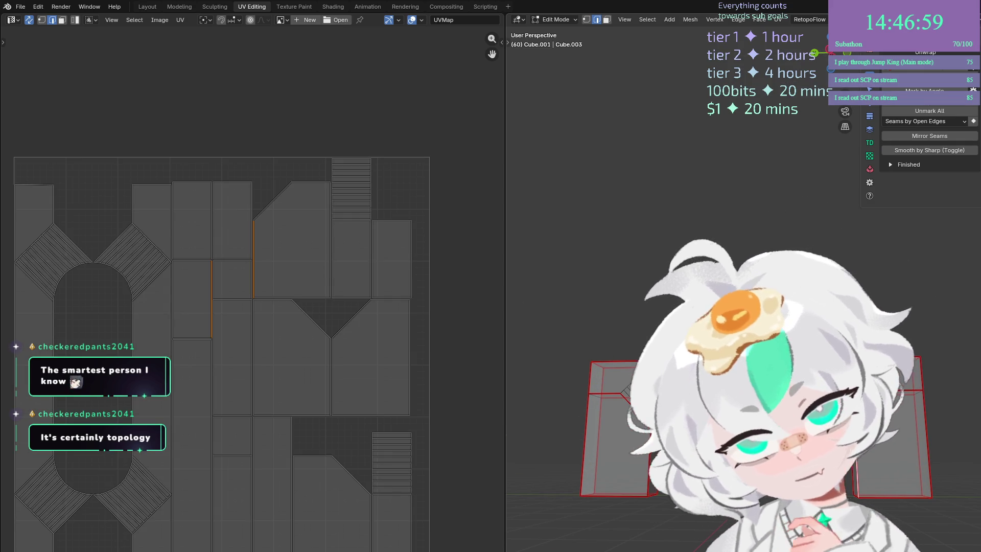
pyautogui.scroll(5, 744, 286)
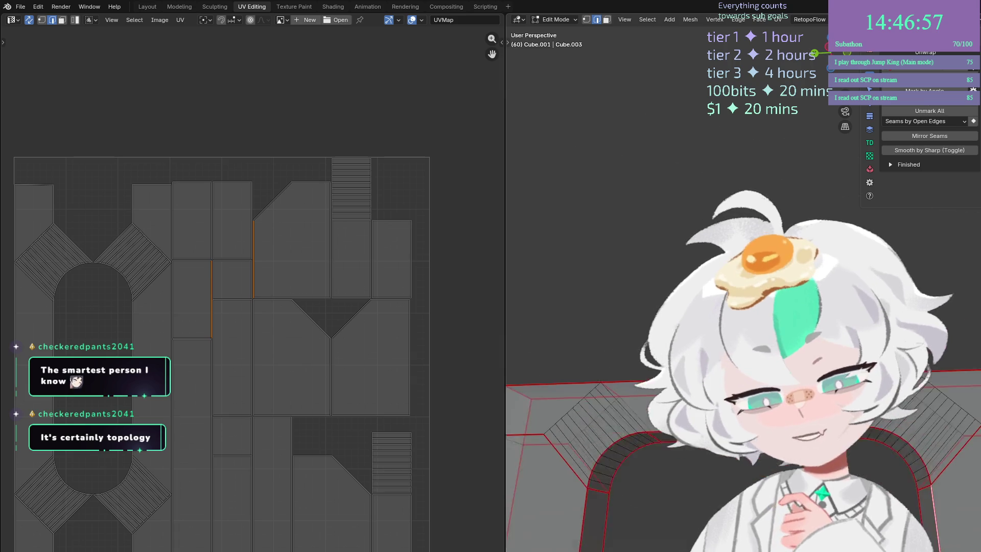
pyautogui.moveTo(869, 439)
pyautogui.mouseDown()
pyautogui.moveTo(917, 458)
pyautogui.moveTo(864, 424)
pyautogui.mouseUp()
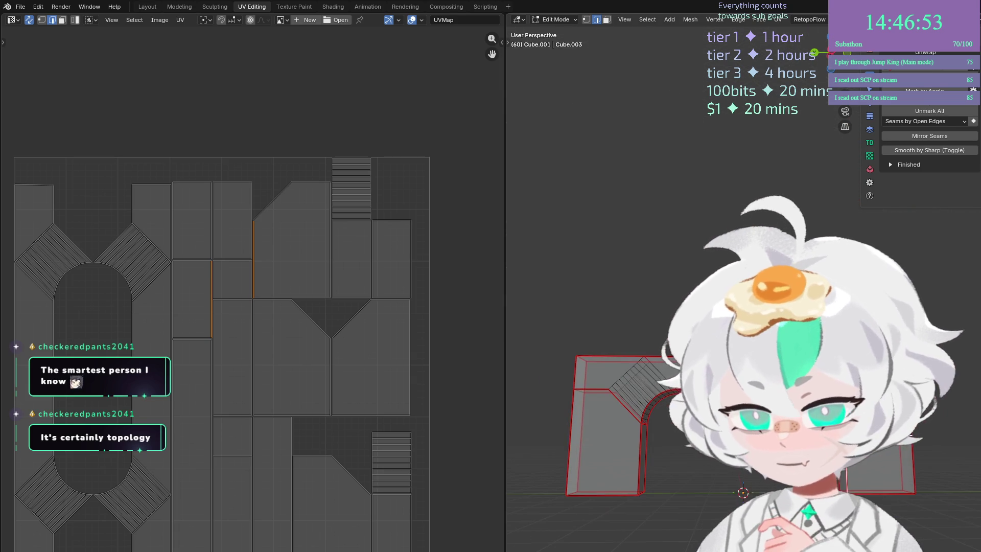
pyautogui.scroll(4, 744, 409)
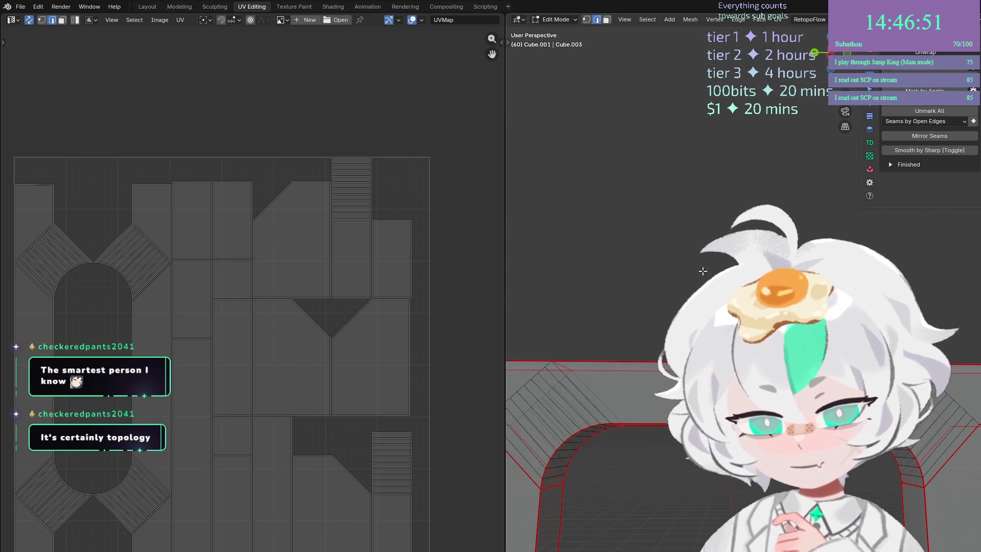
pyautogui.moveTo(705, 245)
pyautogui.mouseDown()
pyautogui.moveTo(718, 262)
pyautogui.moveTo(698, 268)
pyautogui.mouseUp()
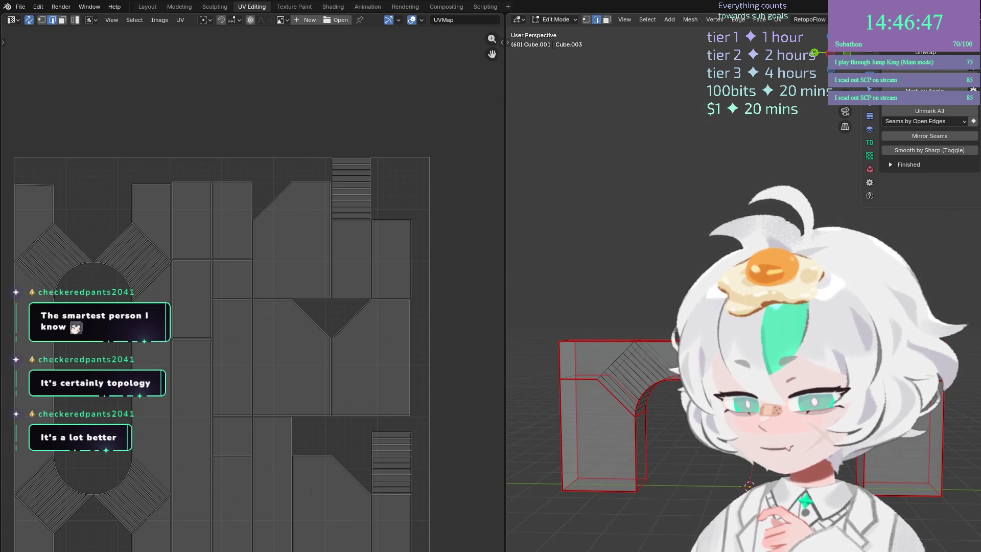
pyautogui.click(148, 7)
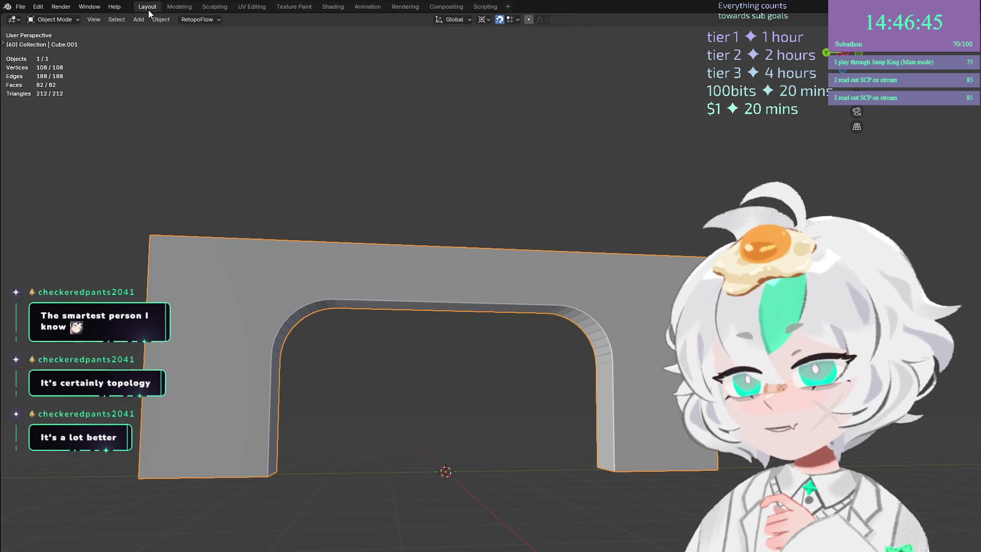
# Open Blender's File menu, then switch over to the Unreal Engine editor.
pyautogui.click(21, 7)
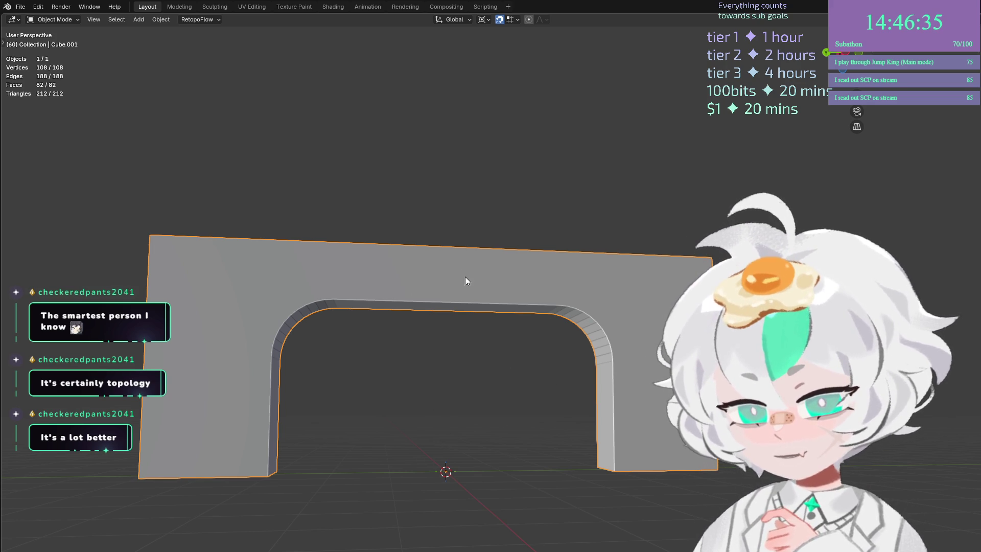
pyautogui.hotkey('alt', 'Tab')
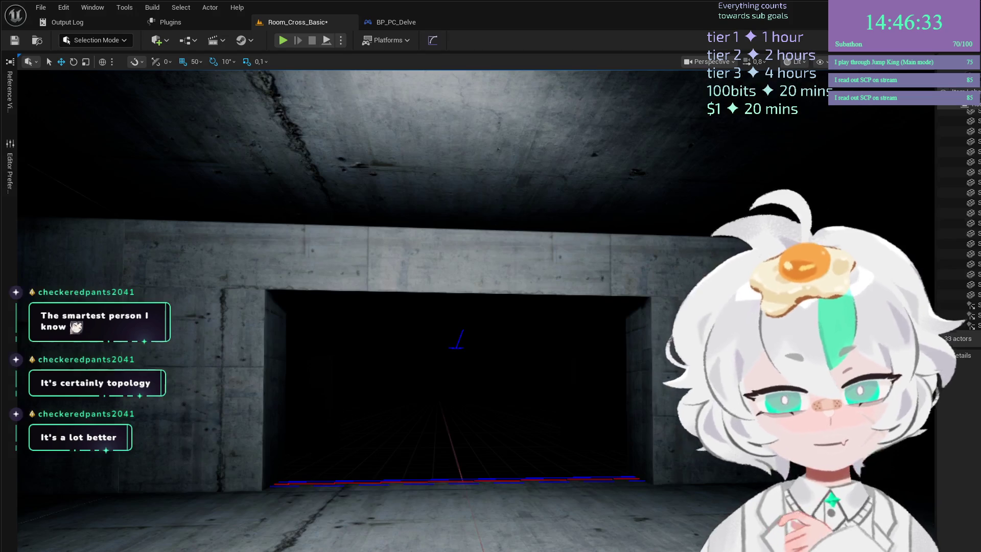
# Select the doorway and floor meshes in Room_Cross_Basic, then launch a play test with Alt+P.
pyautogui.click(358, 255)
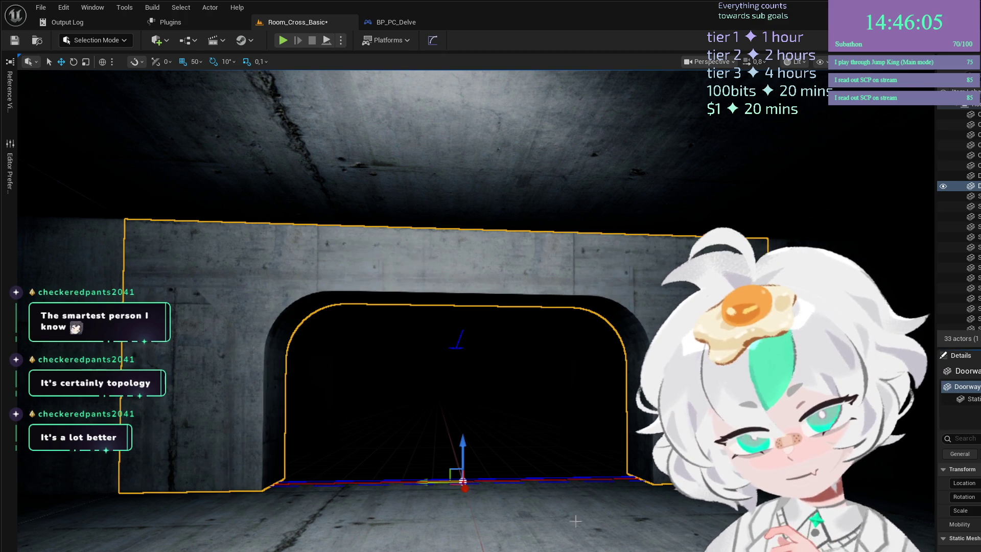
pyautogui.click(572, 506)
pyautogui.scroll(-3, 571, 506)
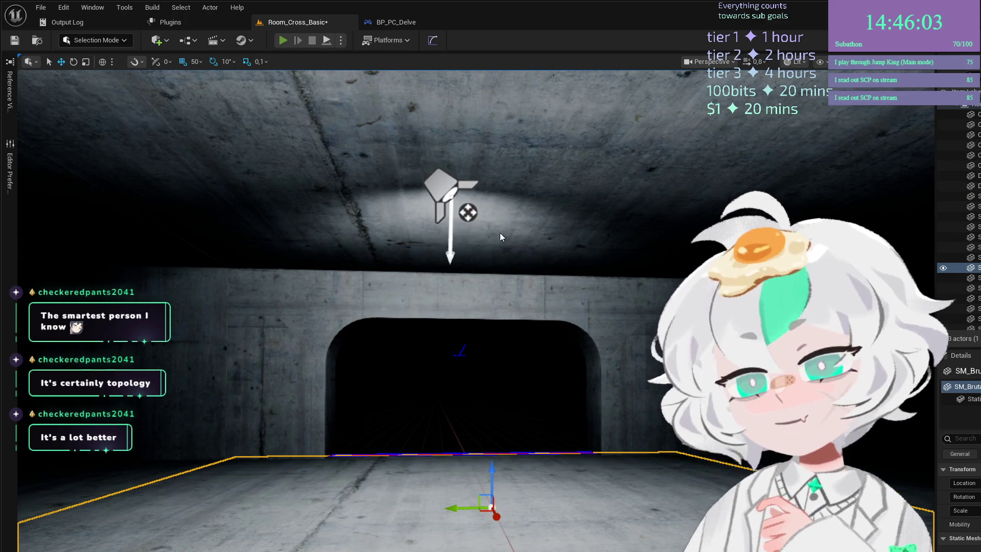
pyautogui.hotkey('alt', 'p')
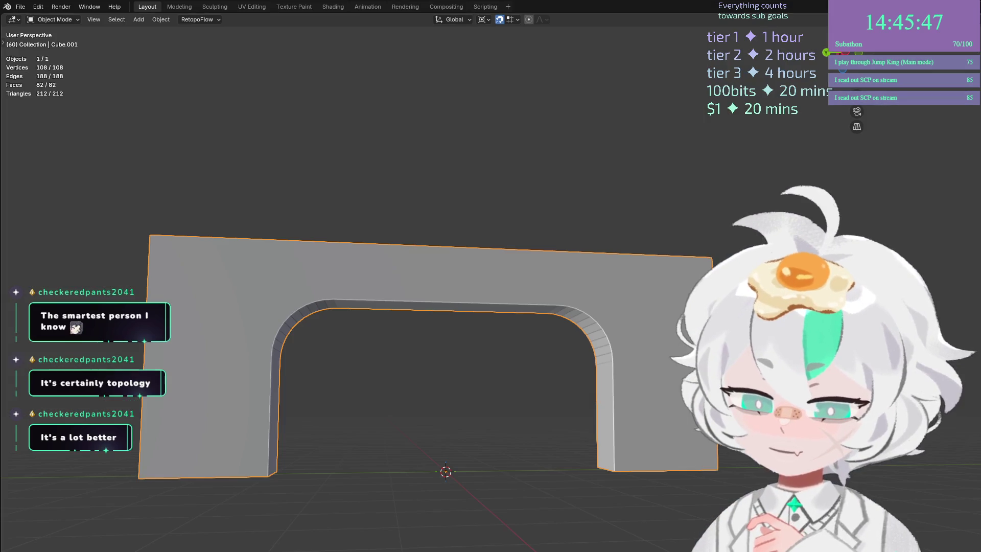
# Apply Shade Smooth and then Shade Auto Smooth to the arch, and open File > Export.
pyautogui.rightClick(659, 299)
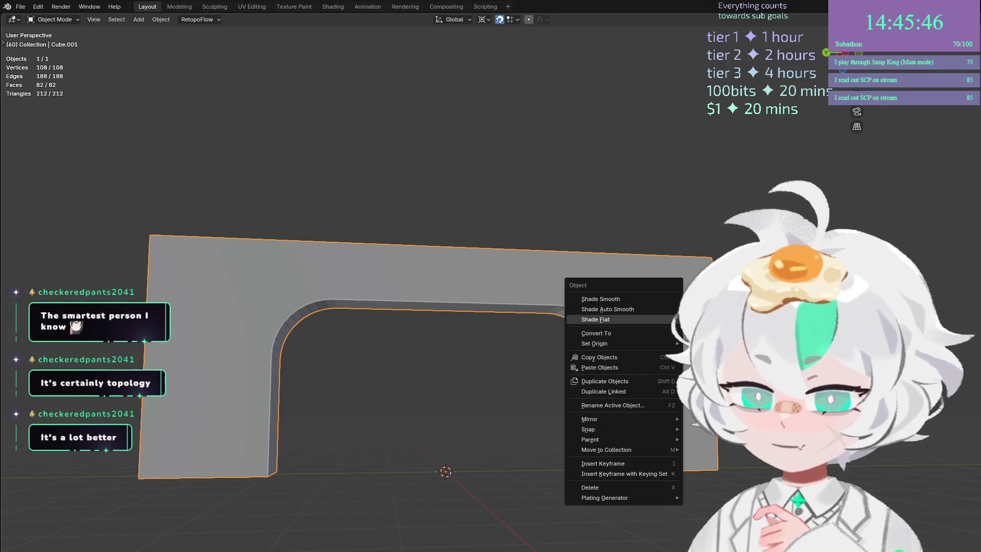
pyautogui.click(628, 298)
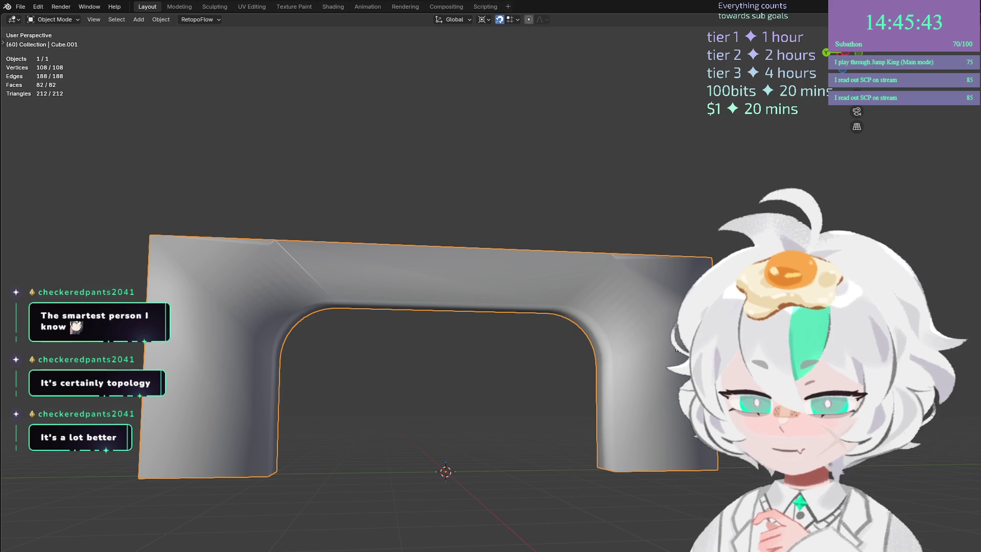
pyautogui.rightClick(664, 333)
pyautogui.click(655, 337)
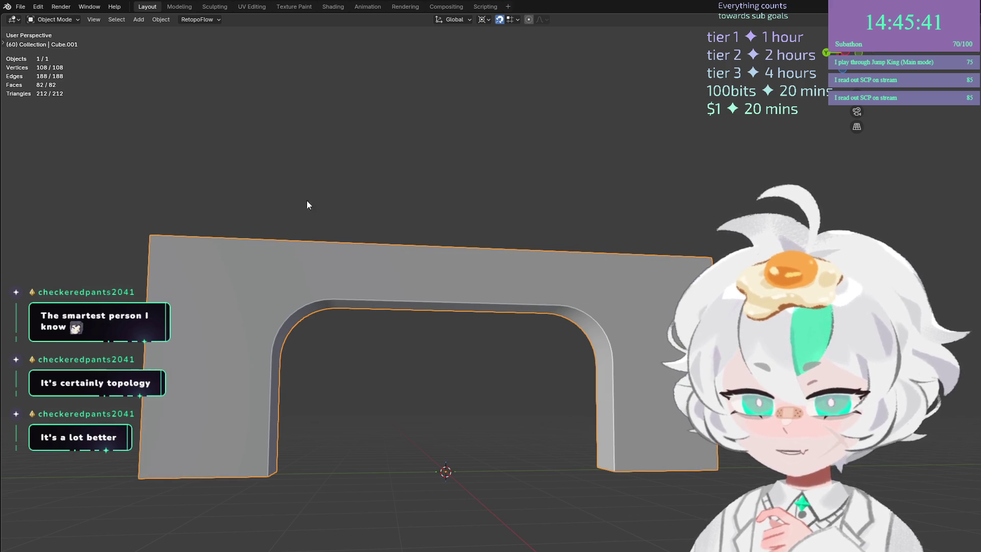
pyautogui.click(20, 6)
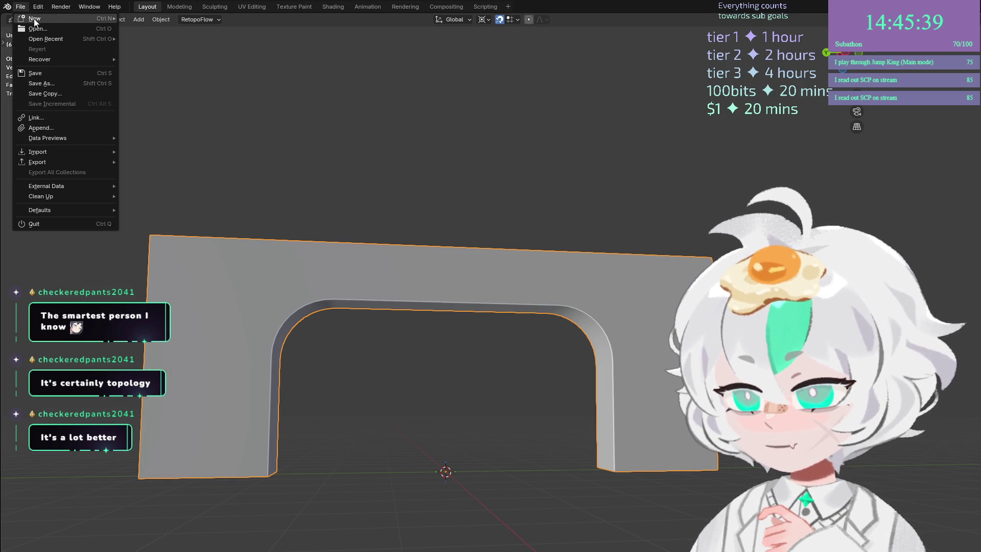
pyautogui.moveTo(90, 161)
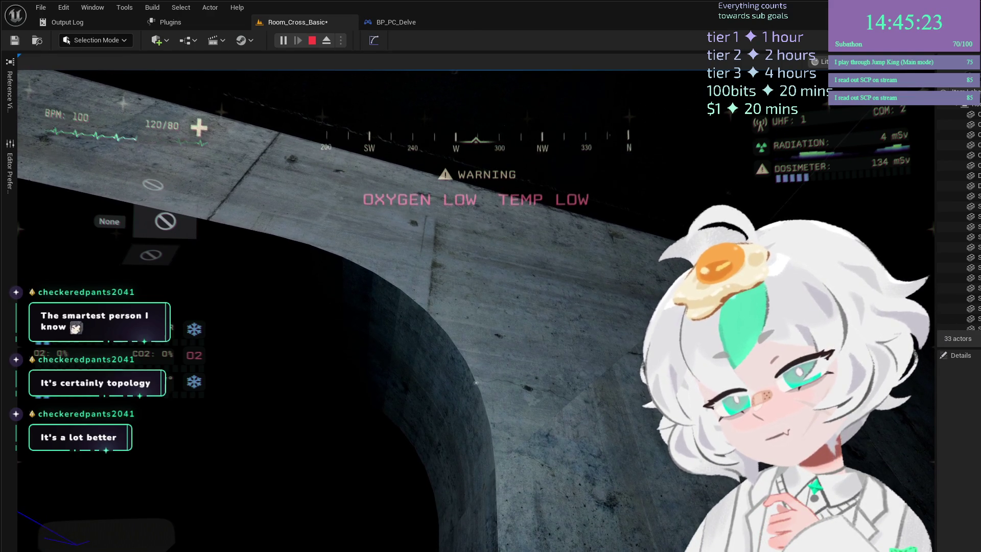
# Capture the mouse in the running play test to look up at the doorway arch.
pyautogui.click(251, 398)
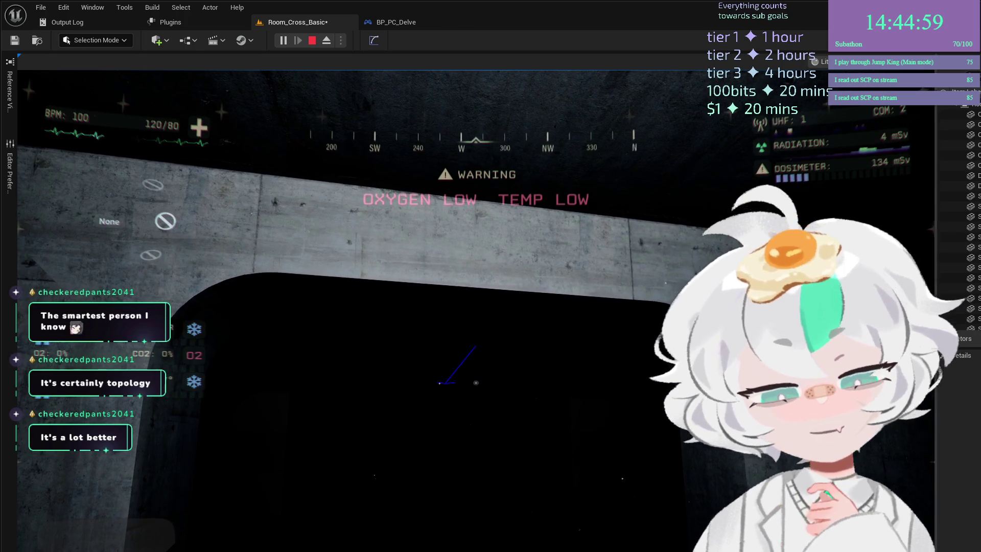
# Back in Blender, enter Edit Mode and select the diagonal outer edge at the arch corner.
pyautogui.hotkey('alt', 'Tab')
pyautogui.scroll(-3, 671, 270)
pyautogui.press('Tab')
pyautogui.scroll(3, 671, 270)
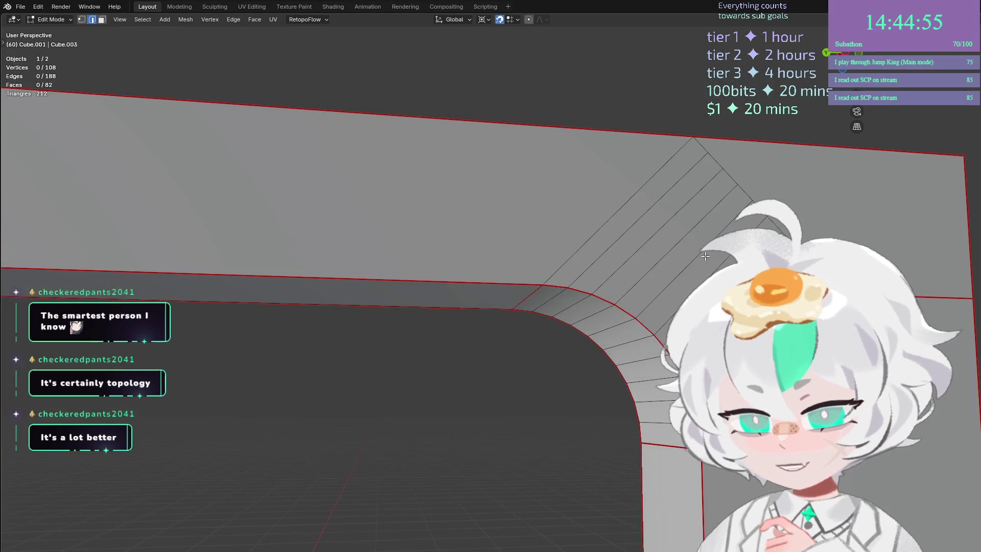
pyautogui.click(675, 363)
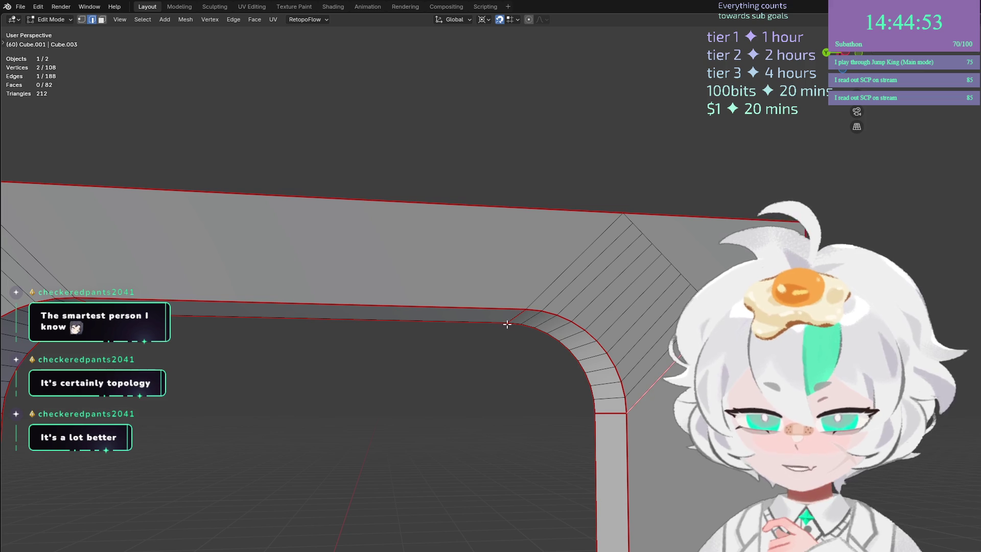
pyautogui.scroll(2, 675, 363)
pyautogui.scroll(-2, 676, 363)
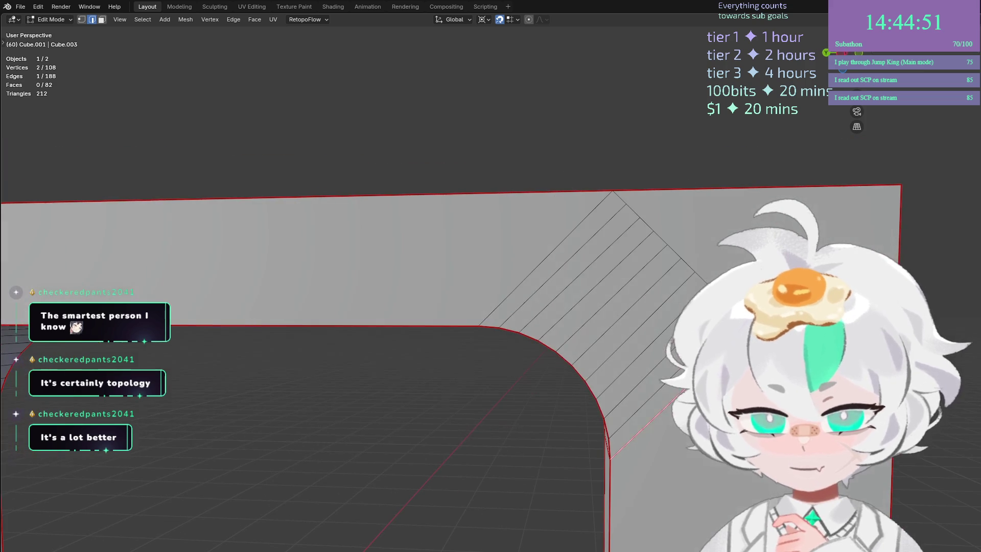
pyautogui.scroll(-1, 676, 362)
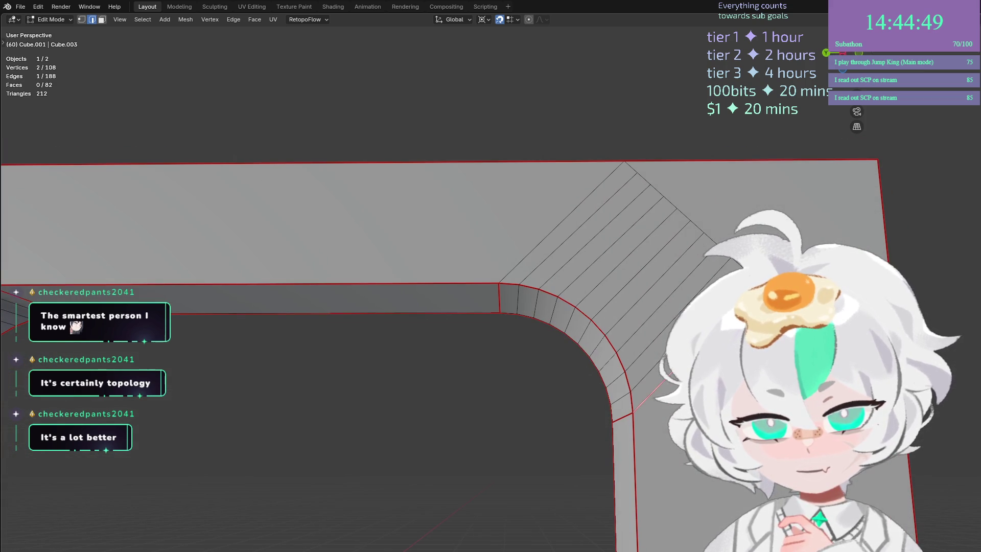
pyautogui.scroll(-2, 676, 363)
pyautogui.scroll(1, 665, 364)
pyautogui.click(626, 367)
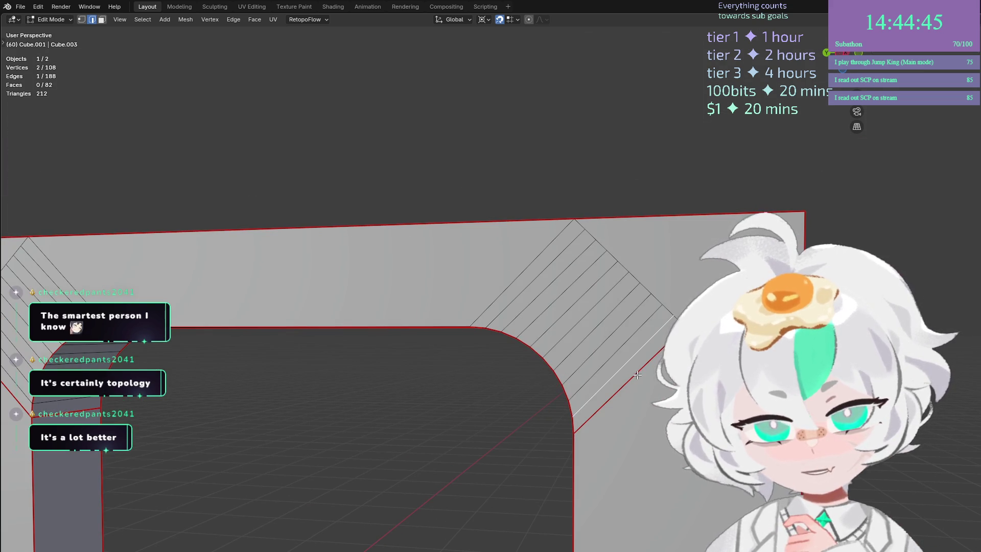
pyautogui.hotkey('ctrl', 'z')
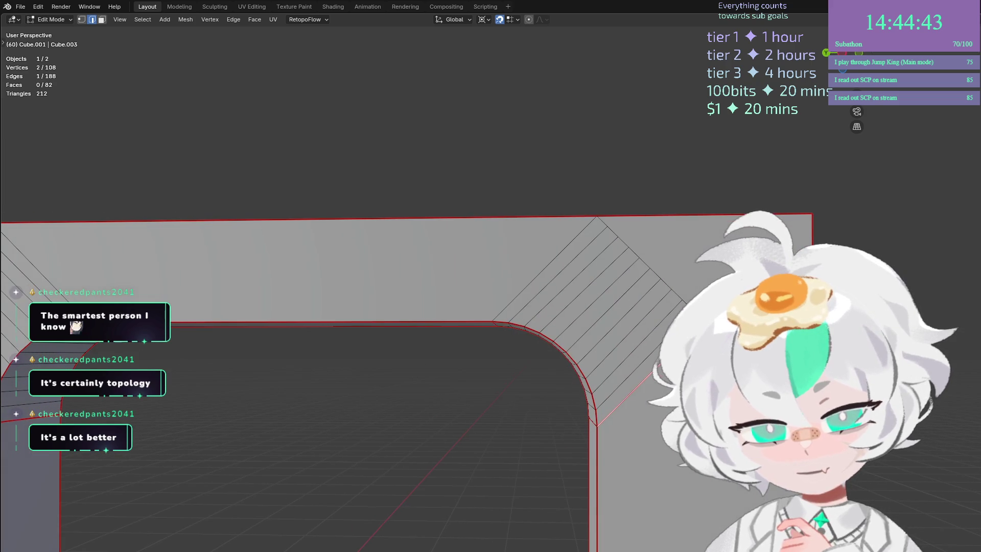
# Select the ten diagonal faces at the arch's right corner and delete them.
pyautogui.click(659, 352)
pyautogui.keyDown('shift'); pyautogui.click(647, 342); pyautogui.keyUp('shift')
pyautogui.keyDown('shift'); pyautogui.click(636, 331); pyautogui.keyUp('shift')
pyautogui.keyDown('shift'); pyautogui.click(624, 321); pyautogui.keyUp('shift')
pyautogui.keyDown('shift'); pyautogui.click(612, 310); pyautogui.keyUp('shift')
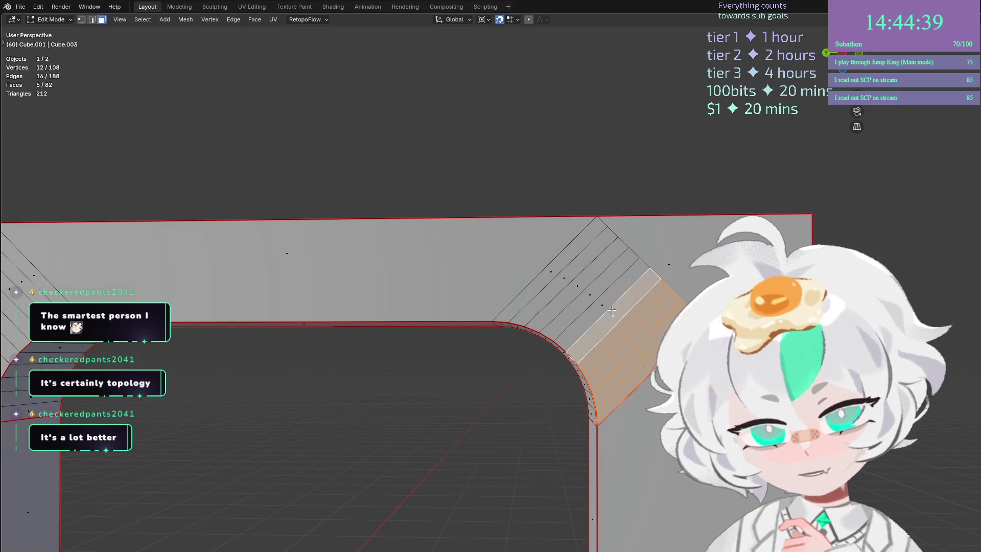
pyautogui.keyDown('shift'); pyautogui.click(604, 300); pyautogui.keyUp('shift')
pyautogui.keyDown('shift'); pyautogui.click(593, 290); pyautogui.keyUp('shift')
pyautogui.keyDown('shift'); pyautogui.click(584, 280); pyautogui.keyUp('shift')
pyautogui.keyDown('shift'); pyautogui.click(575, 270); pyautogui.keyUp('shift')
pyautogui.keyDown('shift'); pyautogui.click(565, 260); pyautogui.keyUp('shift')
pyautogui.press('x')
pyautogui.click(566, 260)
# Add a loop cut across the remaining corner strip in edge select mode.
pyautogui.press('2')
pyautogui.click(603, 410)
pyautogui.hotkey('ctrl', 'r')
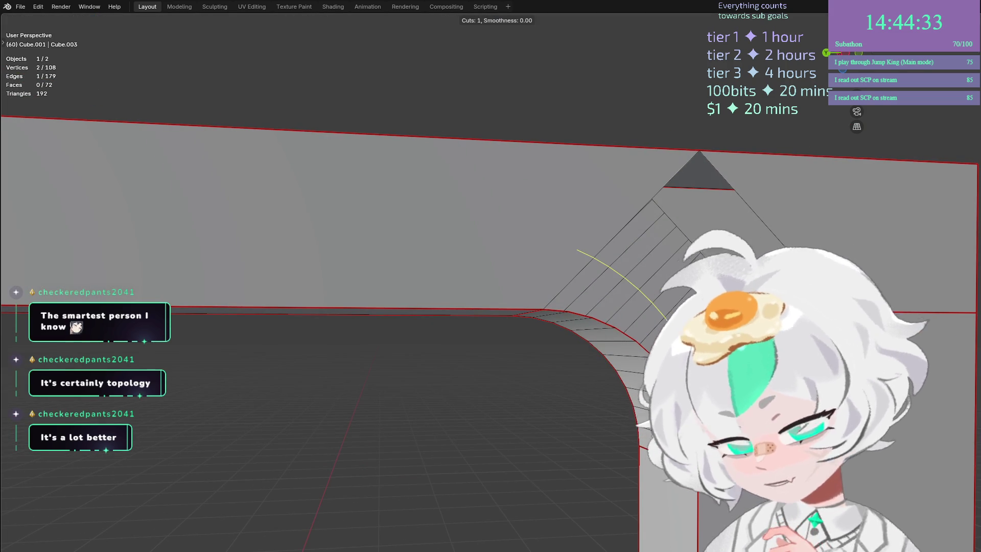
pyautogui.press('4')
pyautogui.press('Escape')
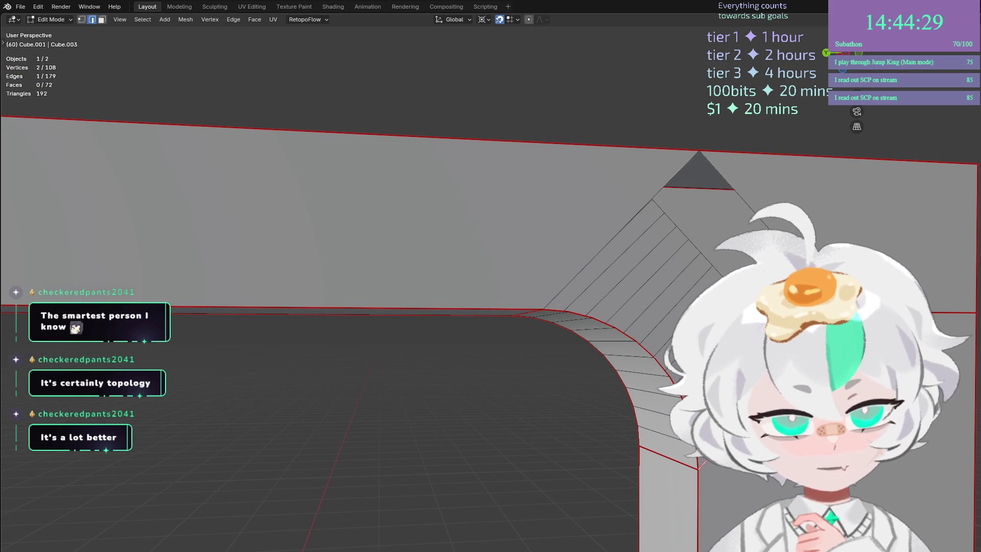
pyautogui.hotkey('ctrl', 'r')
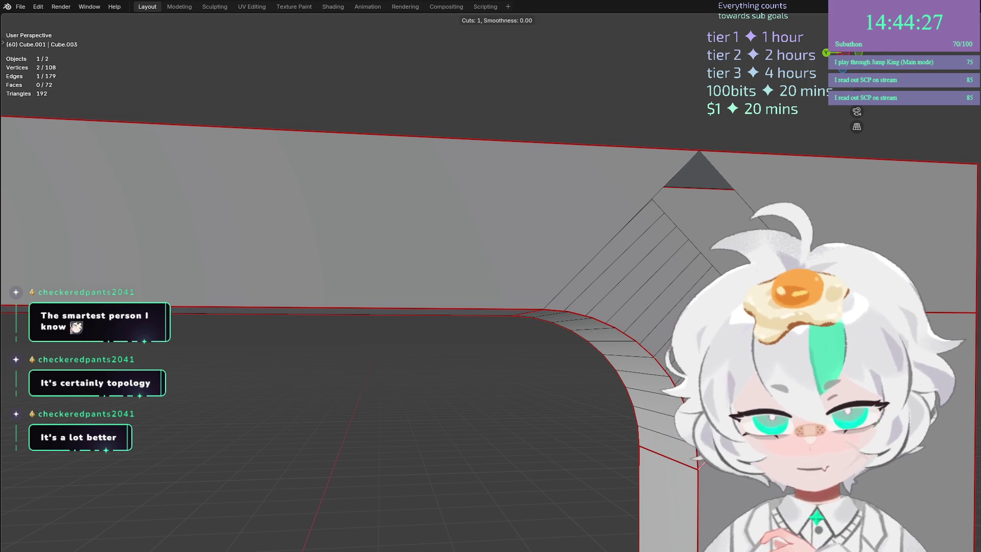
pyautogui.press('Return')
pyautogui.hotkey('ctrl', 'z')
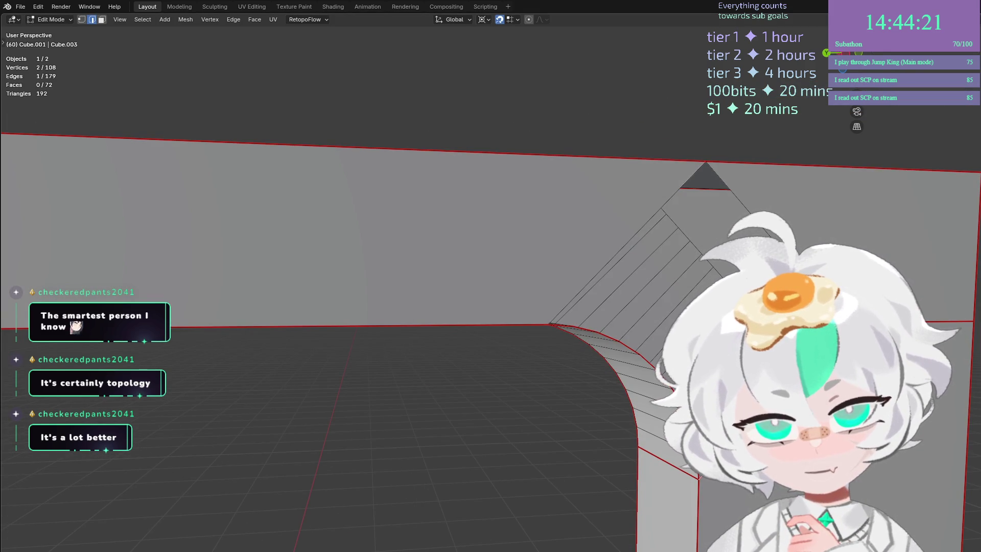
pyautogui.moveTo(699, 476)
pyautogui.mouseDown()
pyautogui.moveTo(671, 317)
pyautogui.moveTo(652, 352)
pyautogui.mouseUp()
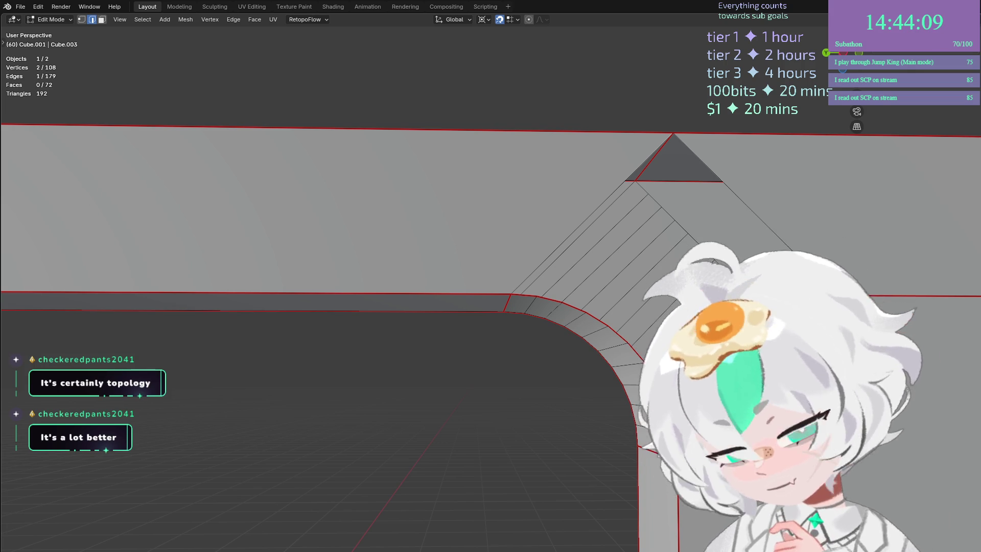
pyautogui.press('k')
pyautogui.press('Return')
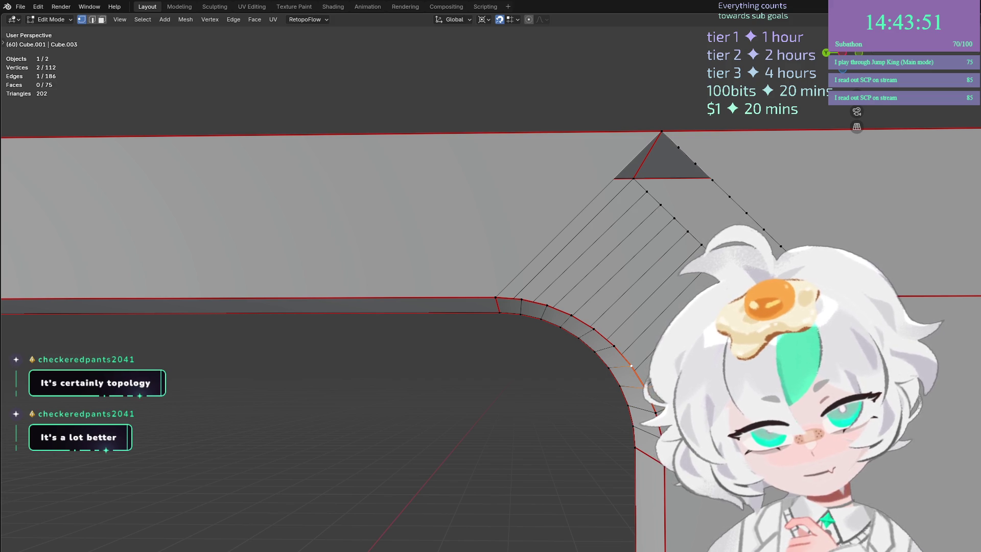
# Add a four-cut loop cut along the arch's curved corner strip.
pyautogui.moveTo(562, 309); pyautogui.dragTo(547, 361)
pyautogui.click(531, 349)
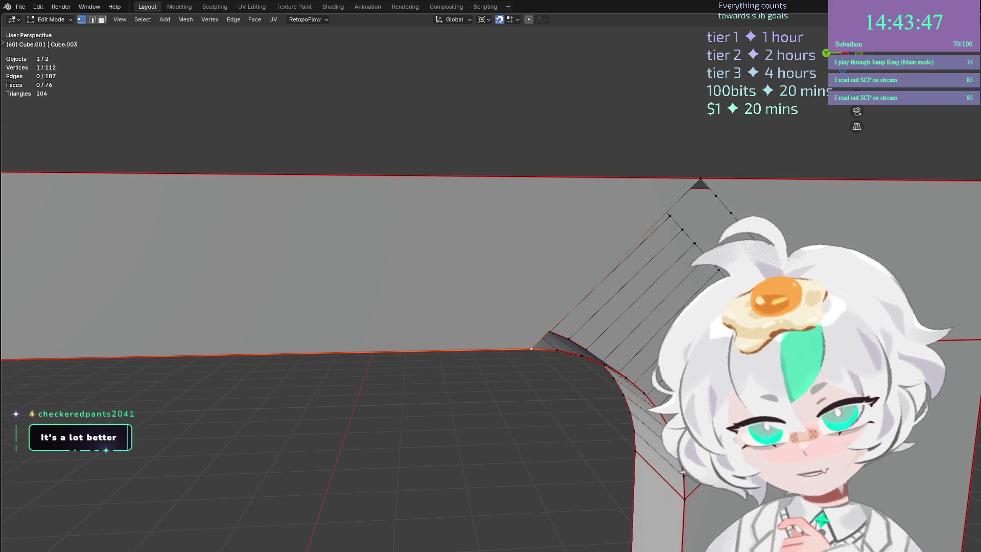
pyautogui.moveTo(562, 309); pyautogui.dragTo(562, 309)
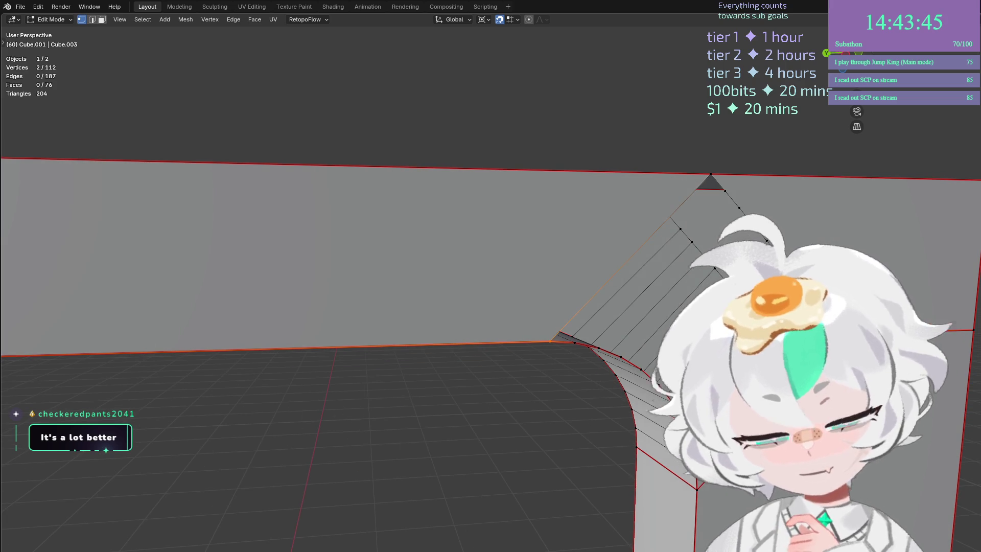
pyautogui.moveTo(655, 328); pyautogui.dragTo(655, 328)
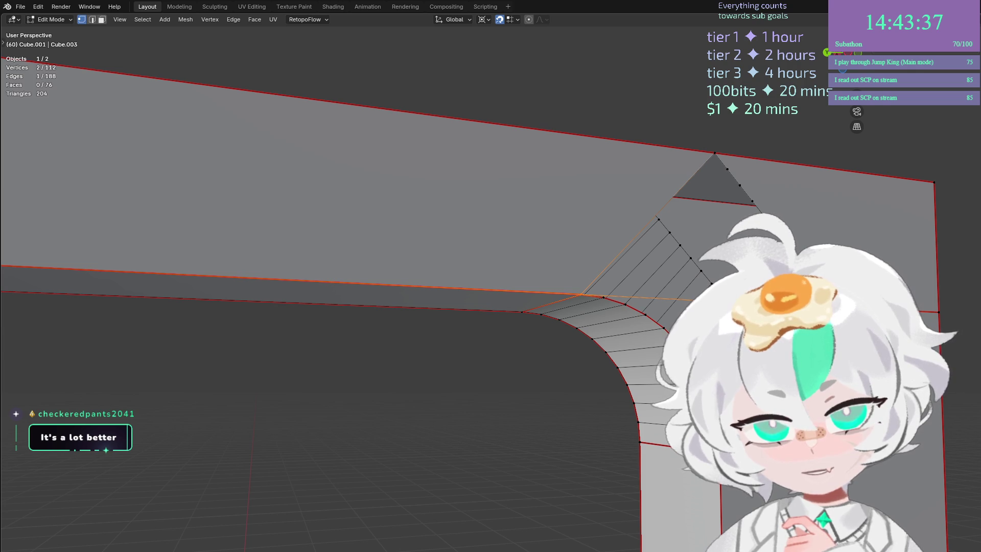
pyautogui.press('2')
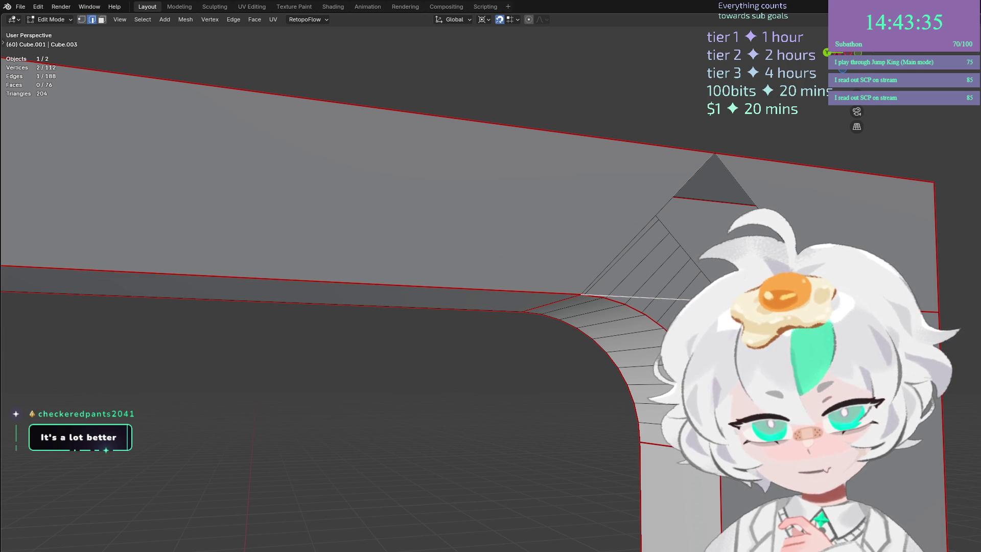
pyautogui.hotkey('ctrl', 'r')
pyautogui.press('4')
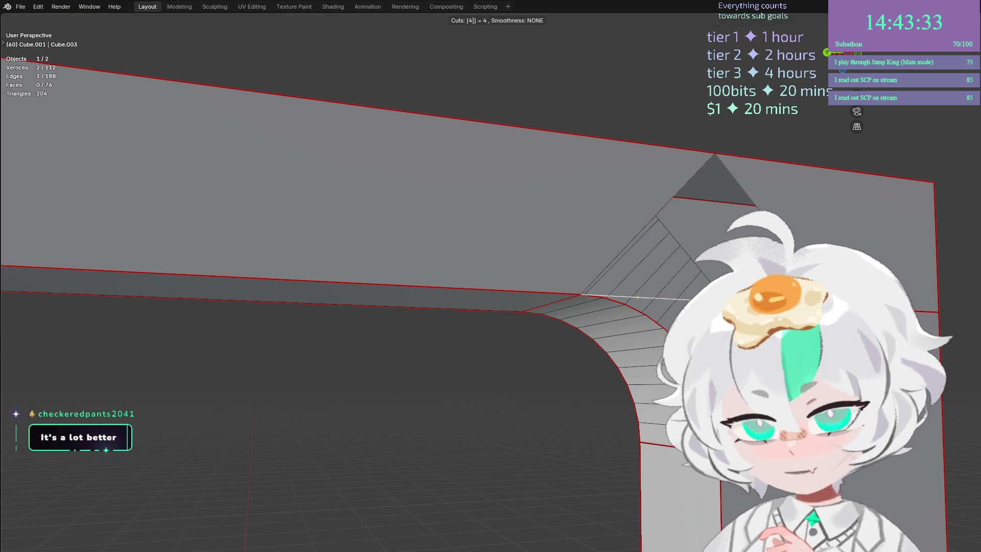
pyautogui.press('Return')
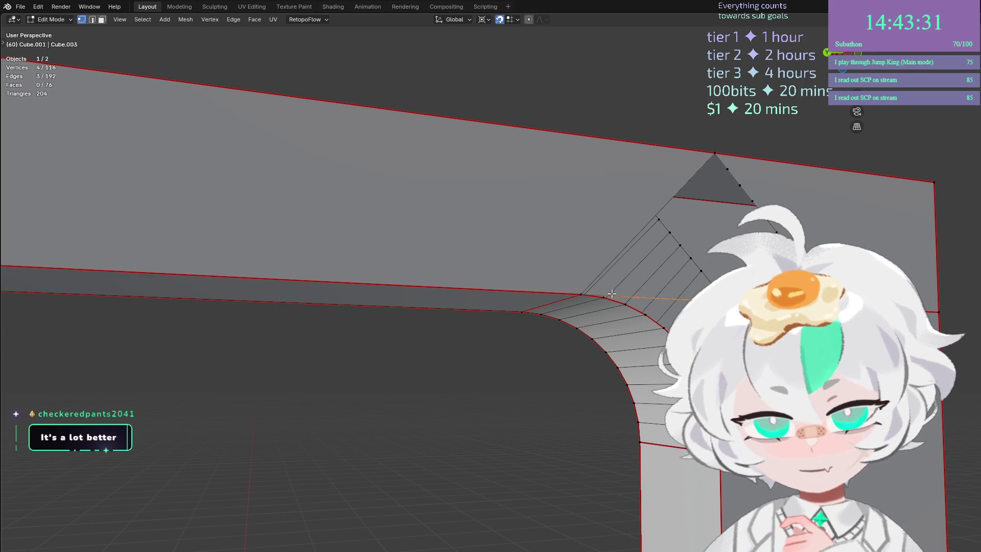
# Select the vertices around the corner gap and fill it with a new face.
pyautogui.keyDown('shift'); pyautogui.click(599, 298); pyautogui.keyUp('shift')
pyautogui.click(643, 314)
pyautogui.click(669, 323)
pyautogui.scroll(3, 635, 291)
pyautogui.scroll(4, 609, 305)
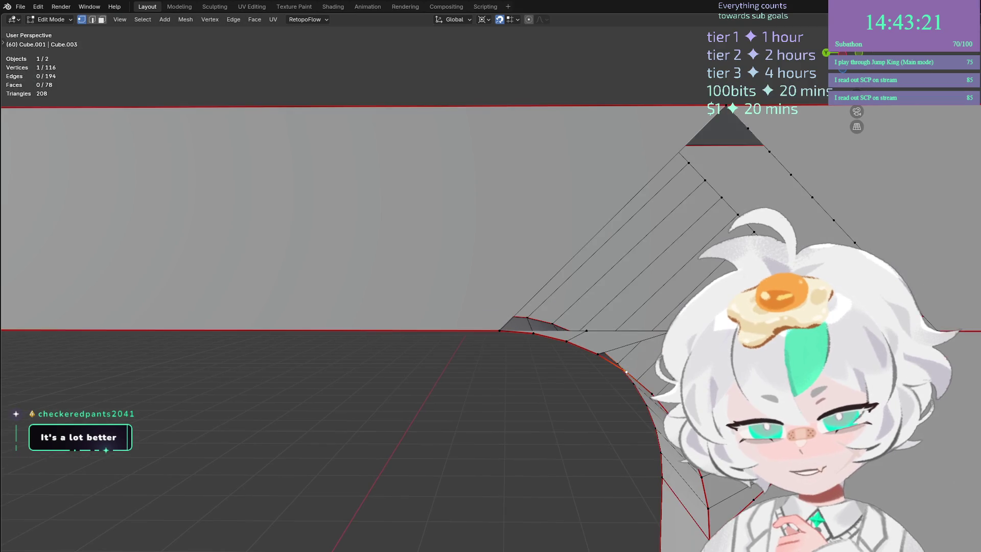
pyautogui.scroll(3, 600, 253)
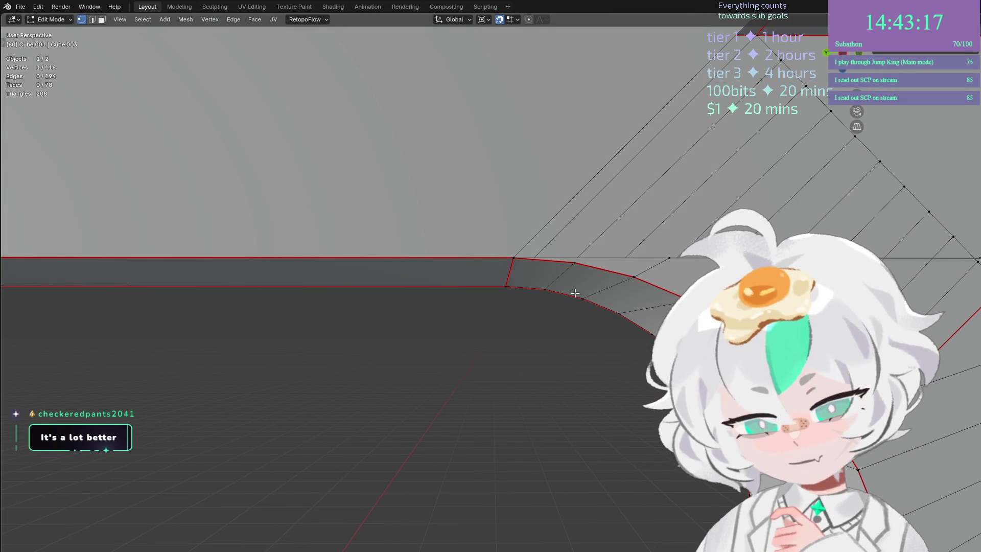
pyautogui.scroll(-2, 582, 202)
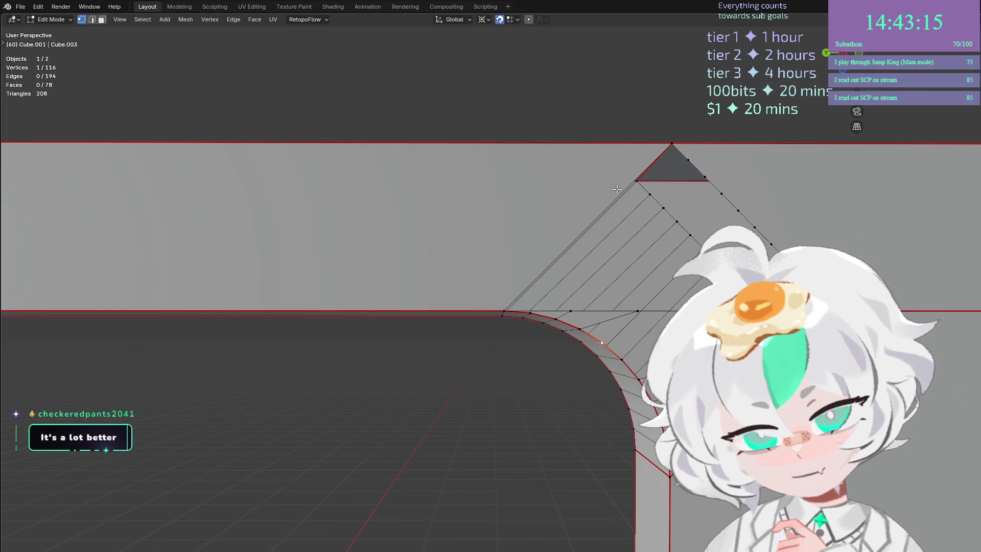
pyautogui.scroll(2, 689, 295)
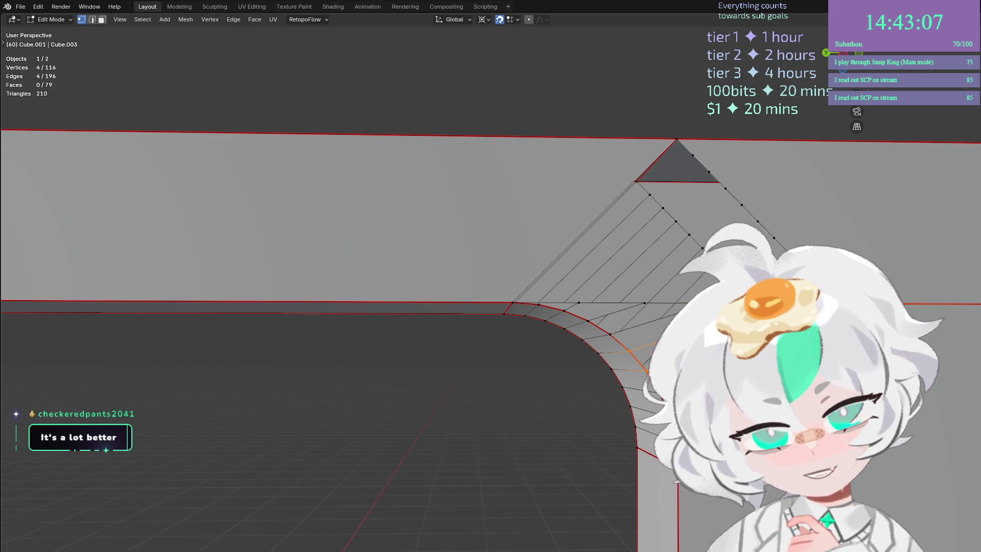
pyautogui.keyDown('shift'); pyautogui.click(603, 319); pyautogui.keyUp('shift')
pyautogui.press('f')
# Dissolve the extra inner-corner vertices, bringing the arch down to 107 vertices.
pyautogui.scroll(-2, 690, 295)
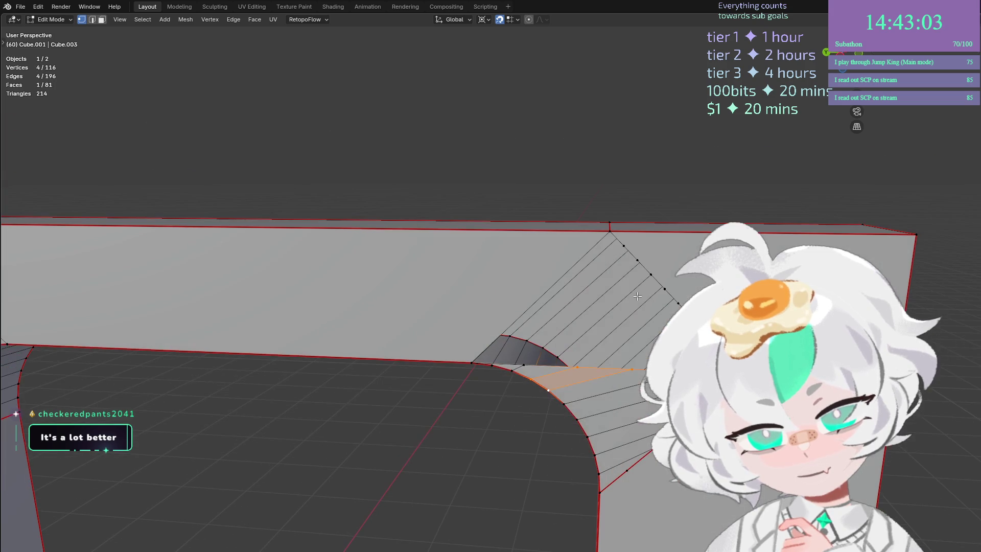
pyautogui.click(627, 250)
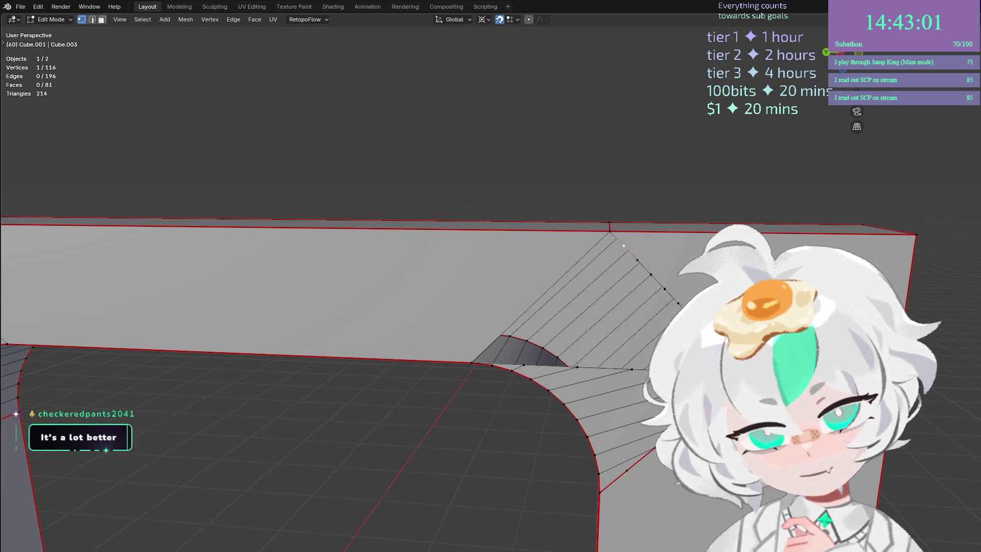
pyautogui.press('x')
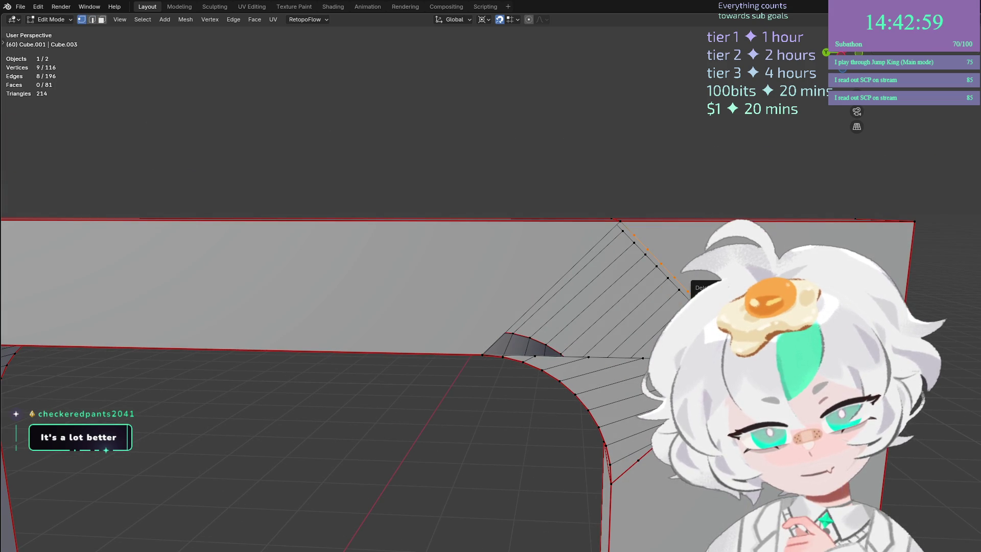
pyautogui.press('x')
pyautogui.click(659, 298)
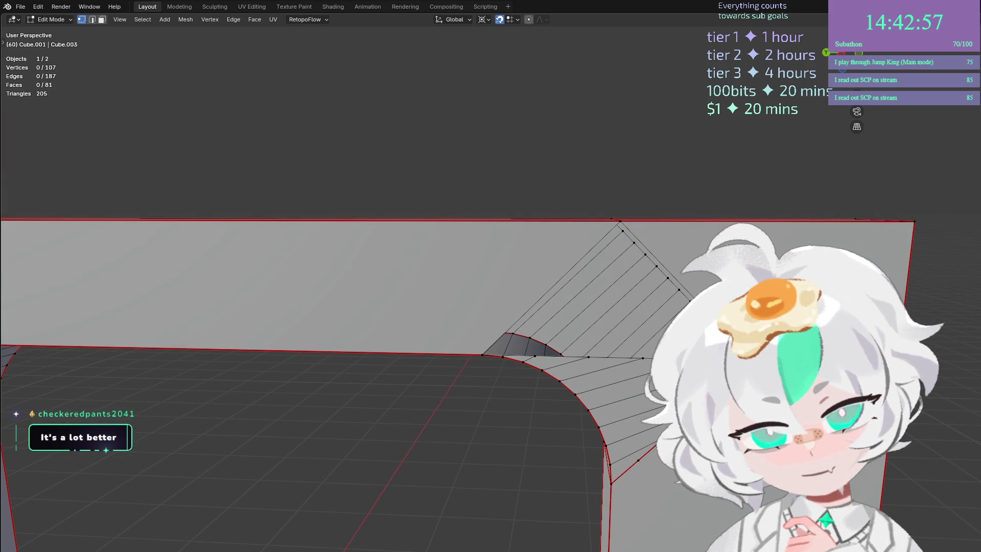
pyautogui.press('2')
pyautogui.click(688, 287)
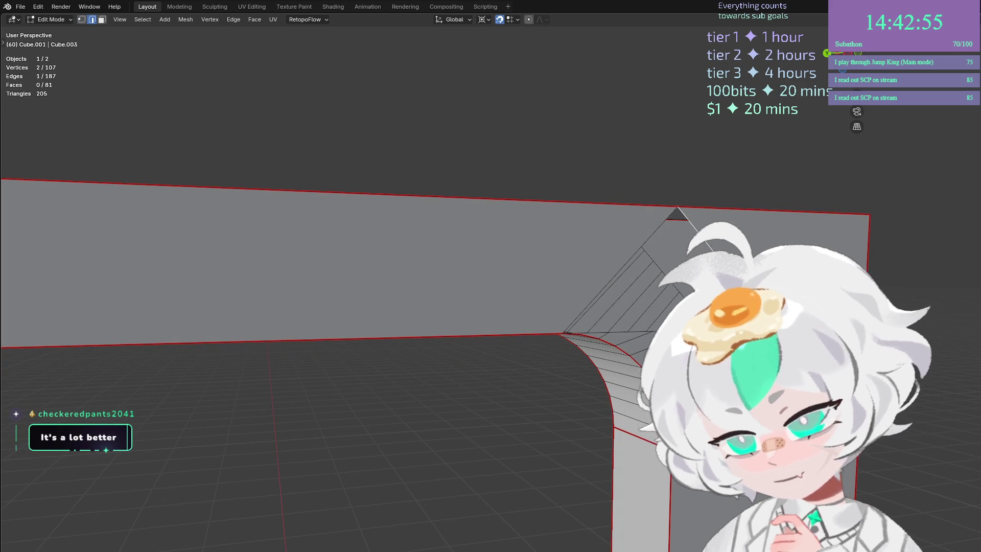
# Select the diagonal and horizontal edges at the arch's upper-right corner and fill them with a face.
pyautogui.press('x')
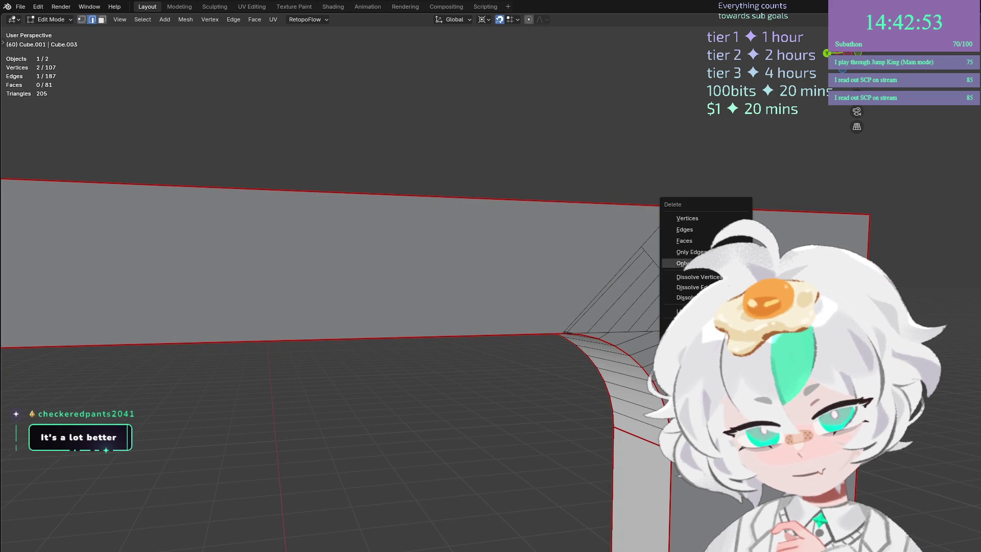
pyautogui.press('Escape')
pyautogui.click(635, 260)
pyautogui.keyDown('ctrl'); pyautogui.click(705, 248); pyautogui.keyUp('ctrl')
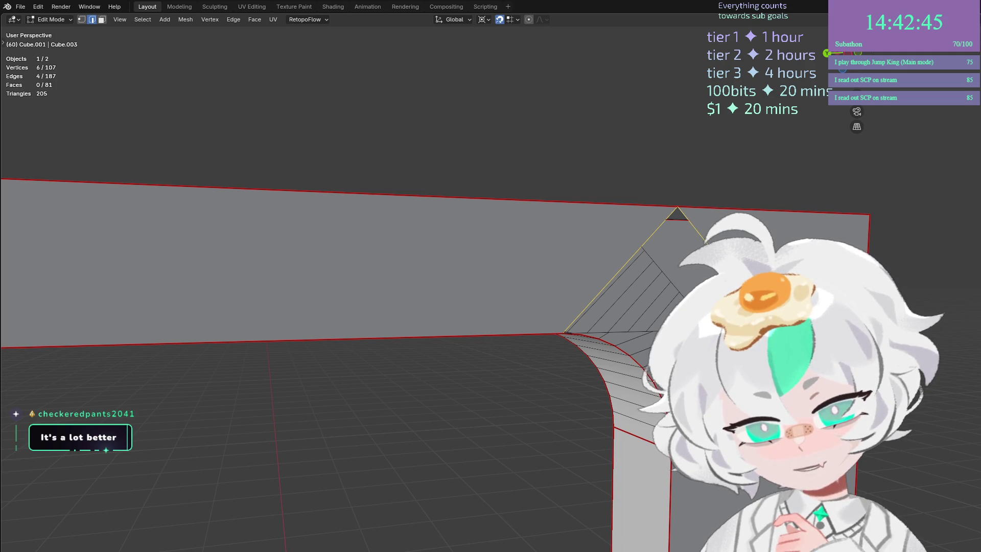
pyautogui.keyDown('shift'); pyautogui.click(590, 334); pyautogui.keyUp('shift')
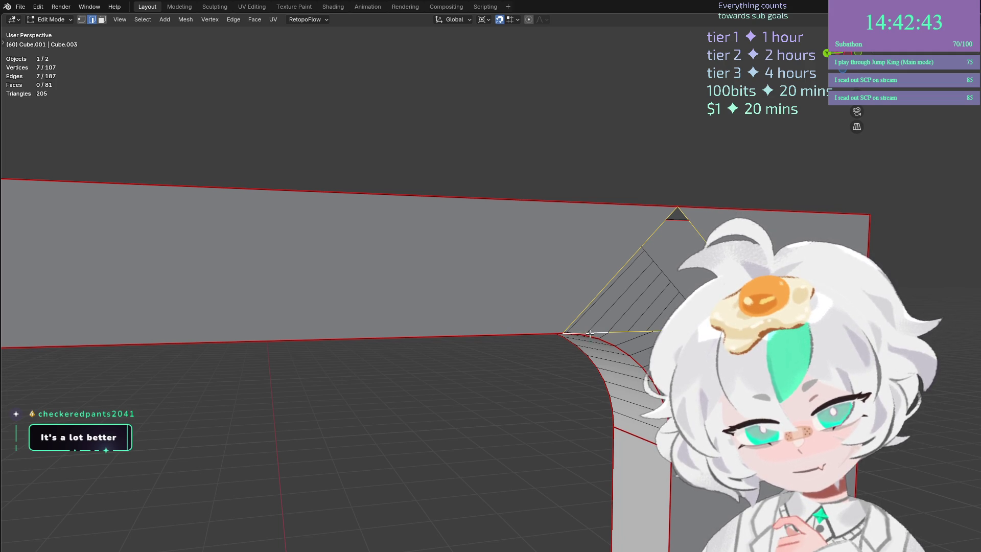
pyautogui.scroll(5, 558, 318)
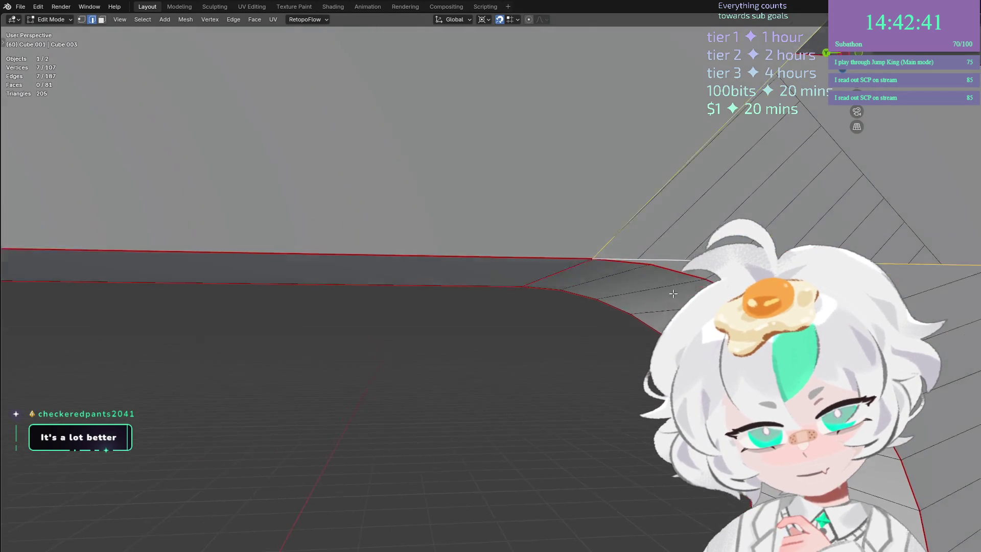
pyautogui.moveTo(673, 293); pyautogui.dragTo(680, 311)
pyautogui.press('f')
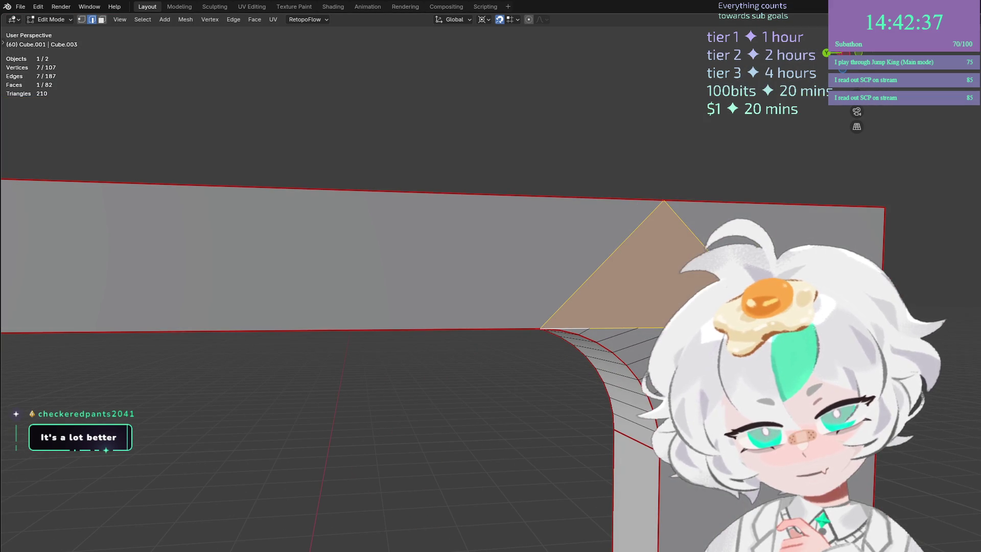
# Inspect the new triangular corner face up close, then deselect everything.
pyautogui.moveTo(621, 353); pyautogui.dragTo(705, 219)
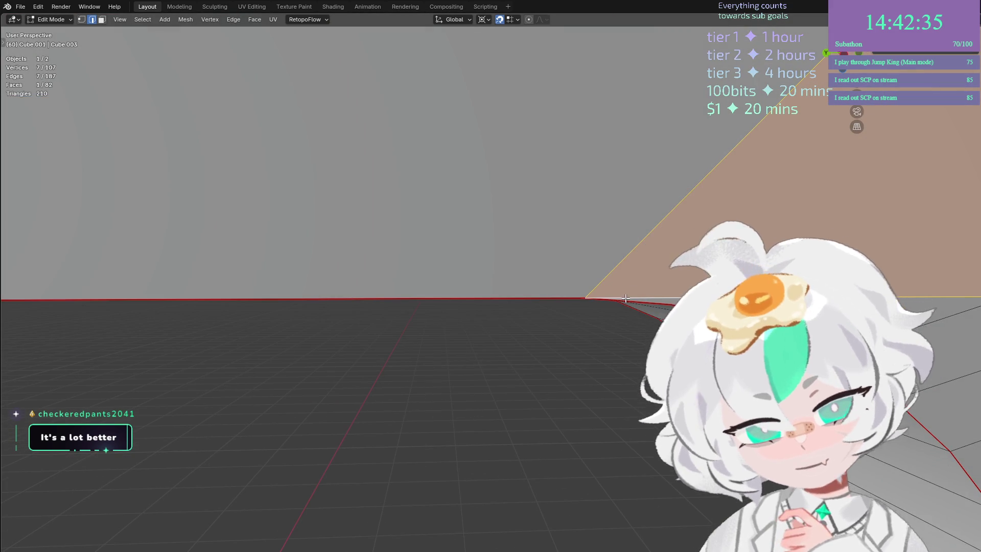
pyautogui.scroll(-4, 667, 306)
pyautogui.scroll(4, 588, 317)
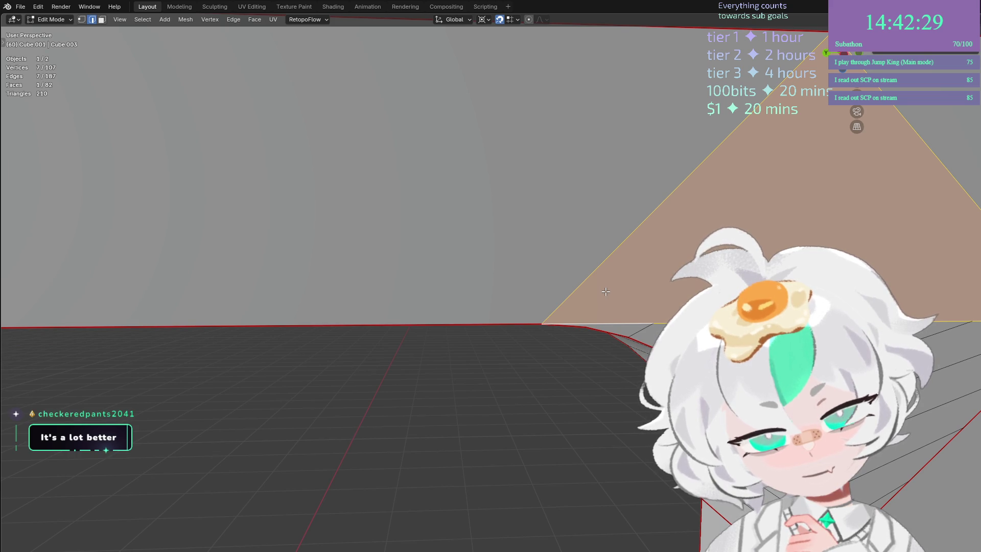
pyautogui.scroll(-4, 605, 291)
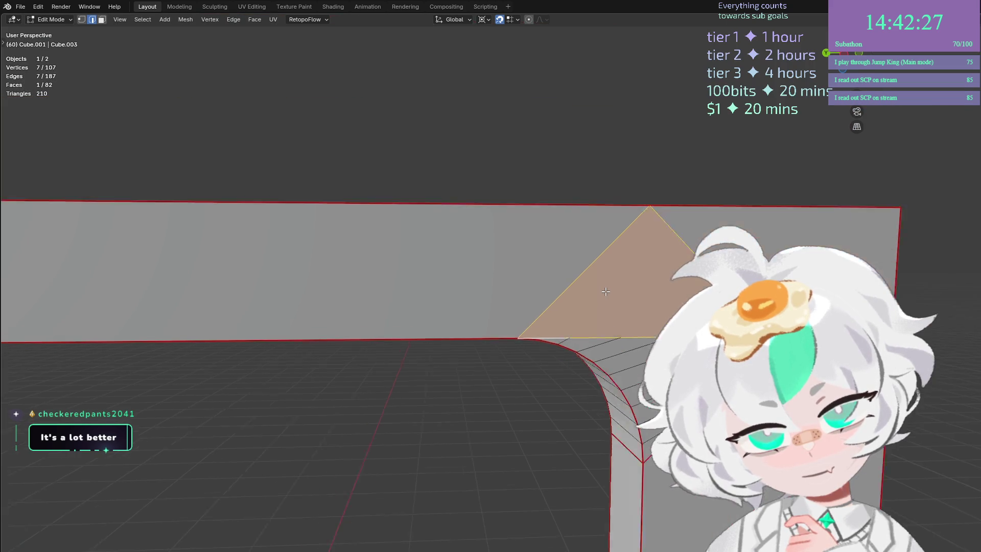
pyautogui.scroll(4, 606, 291)
pyautogui.moveTo(605, 291)
pyautogui.mouseDown()
pyautogui.moveTo(685, 245)
pyautogui.moveTo(618, 259)
pyautogui.moveTo(552, 338)
pyautogui.moveTo(486, 279)
pyautogui.mouseUp()
pyautogui.hotkey('alt', 'a')
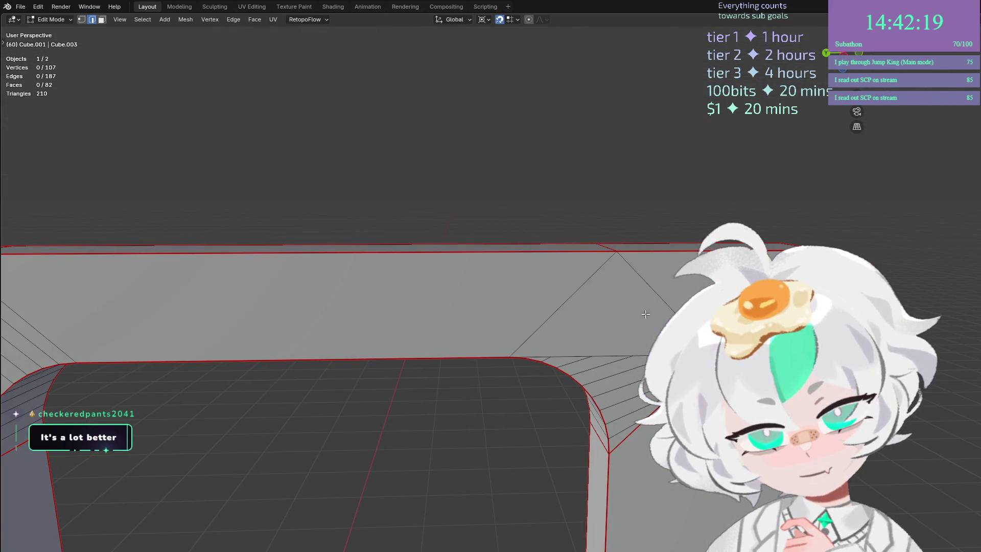
# Dissolve, rather than delete, the diagonal edges at both arch corners, reaching 96 vertices and 72 faces.
pyautogui.keyDown('shift'); pyautogui.click(585, 294); pyautogui.keyUp('shift')
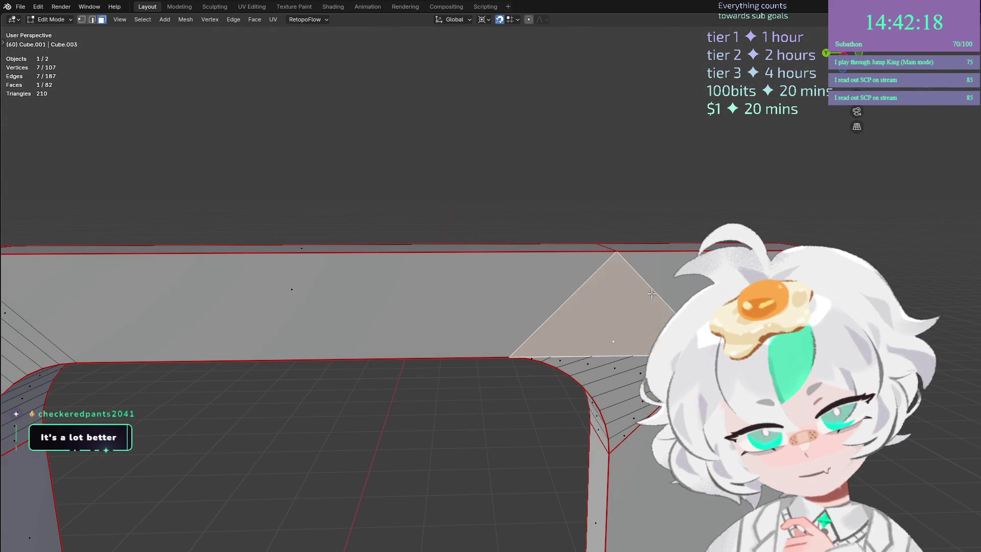
pyautogui.press('x')
pyautogui.click(578, 284)
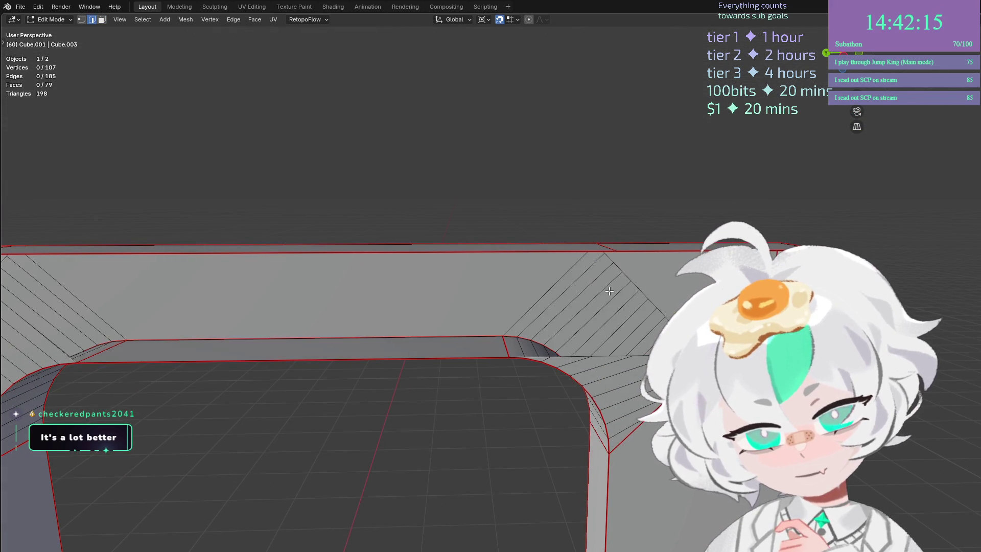
pyautogui.hotkey('ctrl', 'z')
pyautogui.press('x')
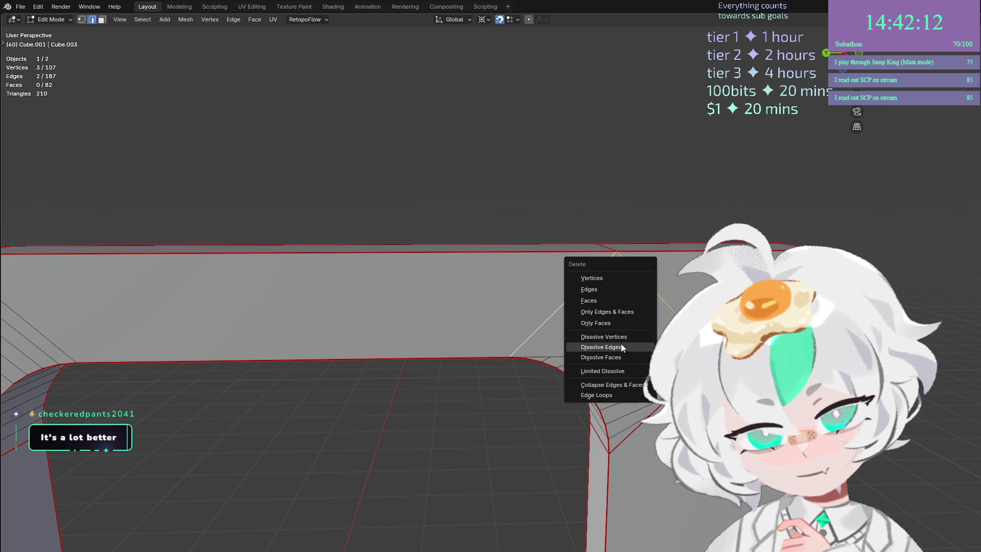
pyautogui.click(621, 346)
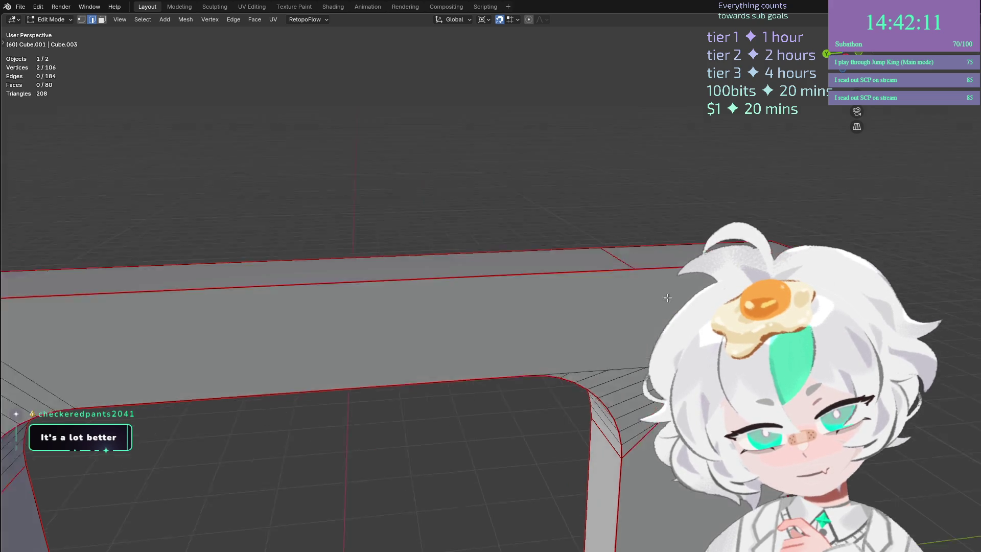
pyautogui.press('x')
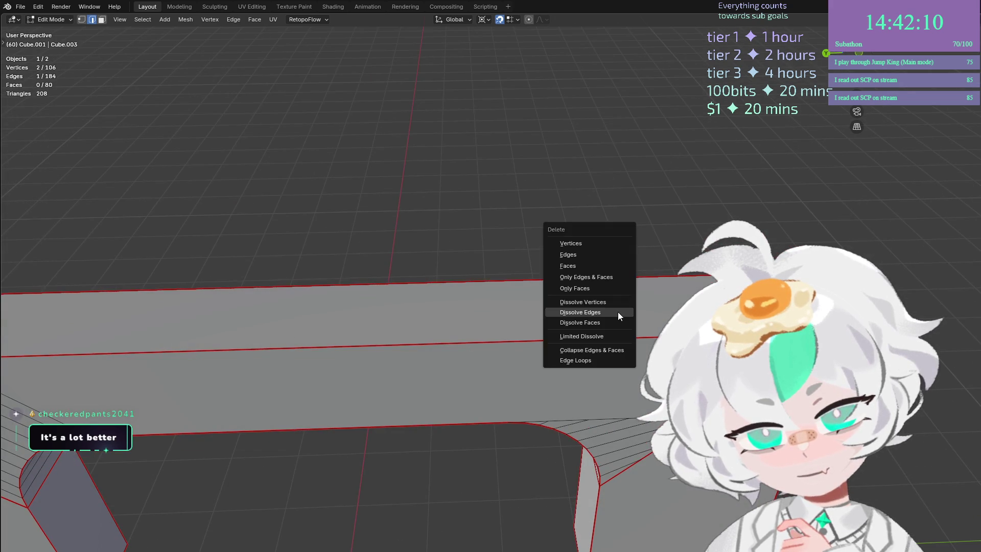
pyautogui.click(618, 311)
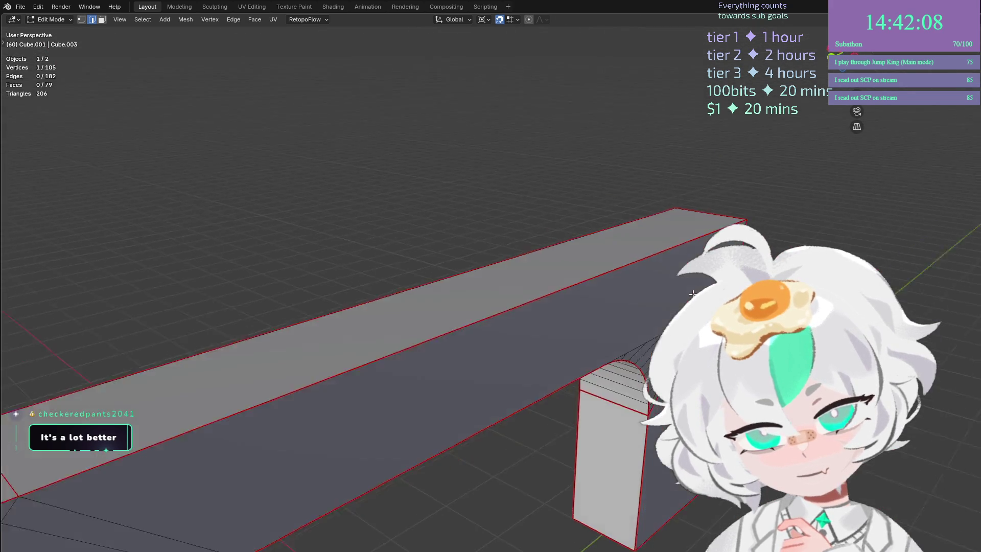
pyautogui.moveTo(693, 294)
pyautogui.mouseDown()
pyautogui.moveTo(716, 287)
pyautogui.moveTo(548, 264)
pyautogui.mouseUp()
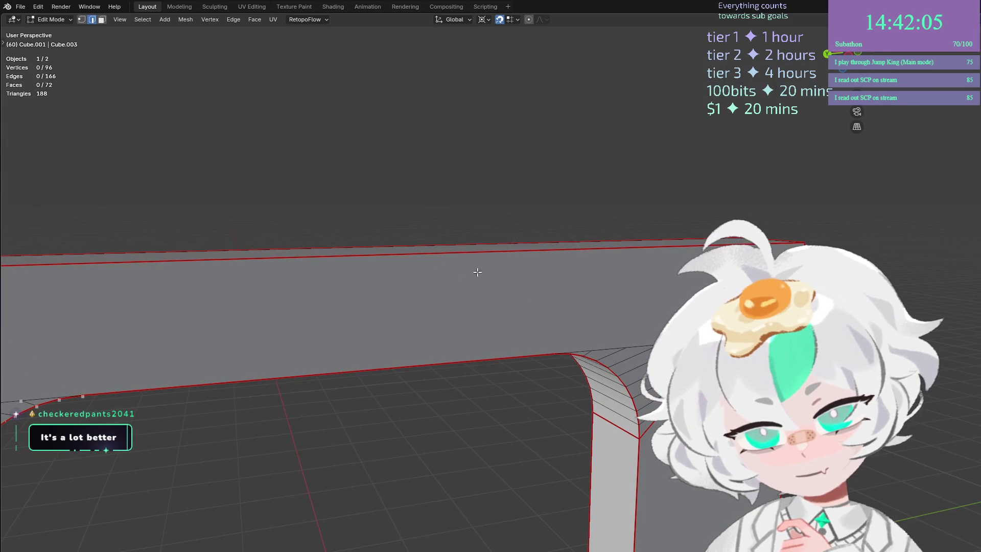
pyautogui.scroll(-5, 418, 273)
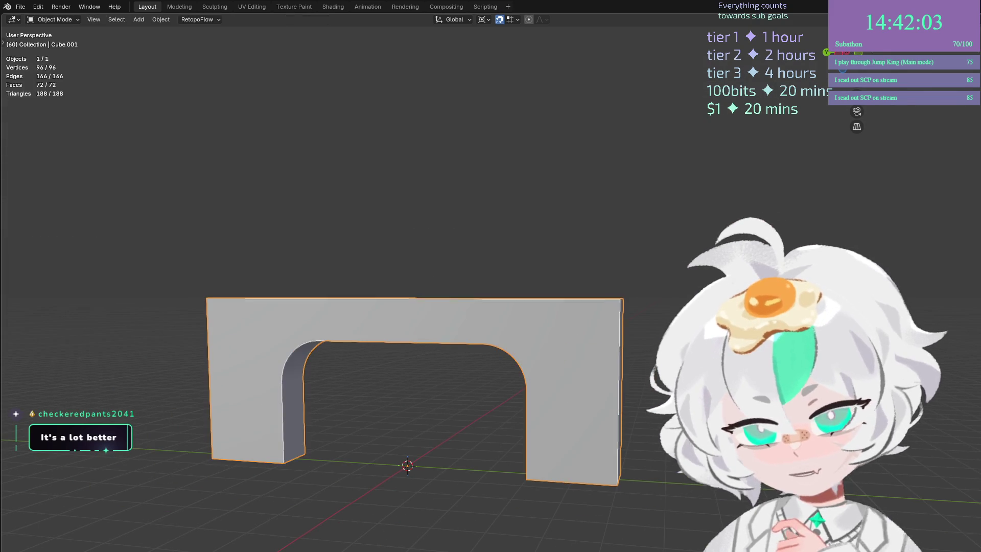
# Mark the selected inner-curve edges of the arch as UV seams and orbit to check them.
pyautogui.scroll(5, 460, 358)
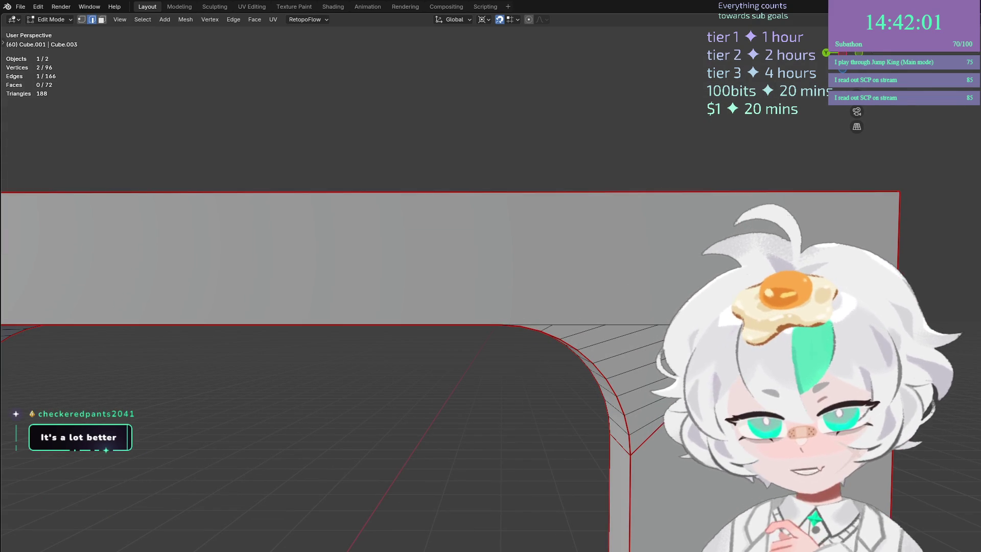
pyautogui.moveTo(715, 306); pyautogui.dragTo(705, 337)
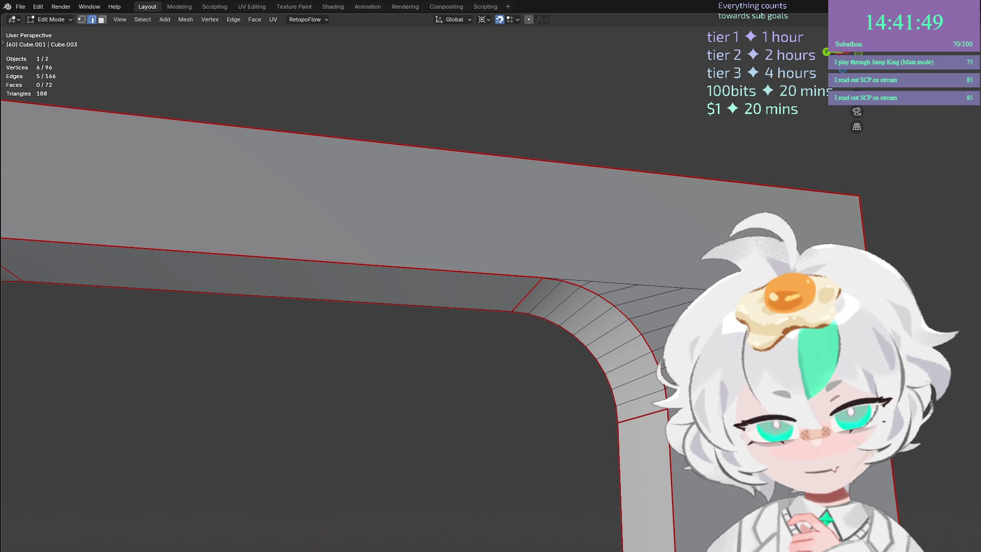
pyautogui.press('x')
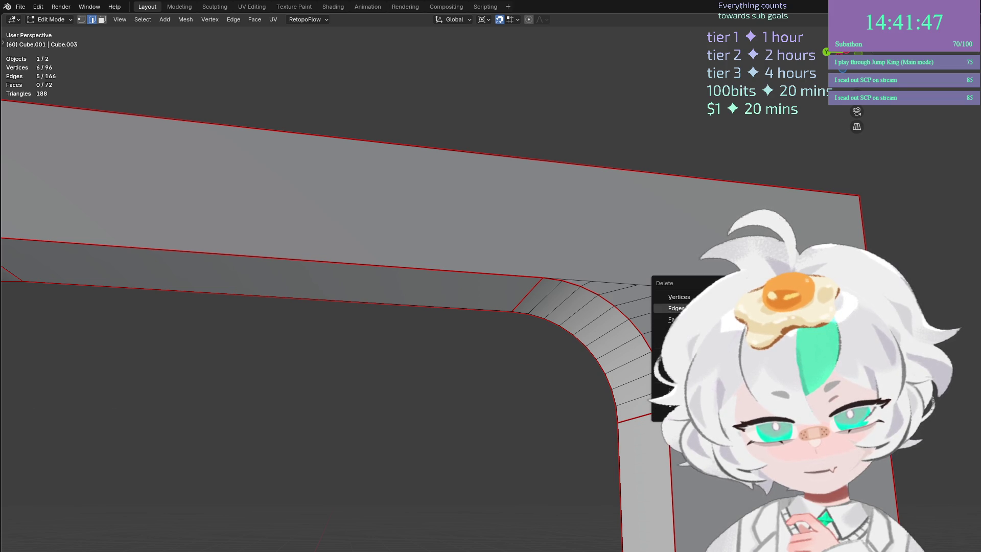
pyautogui.hotkey('ctrl', 'e')
pyautogui.press('Escape')
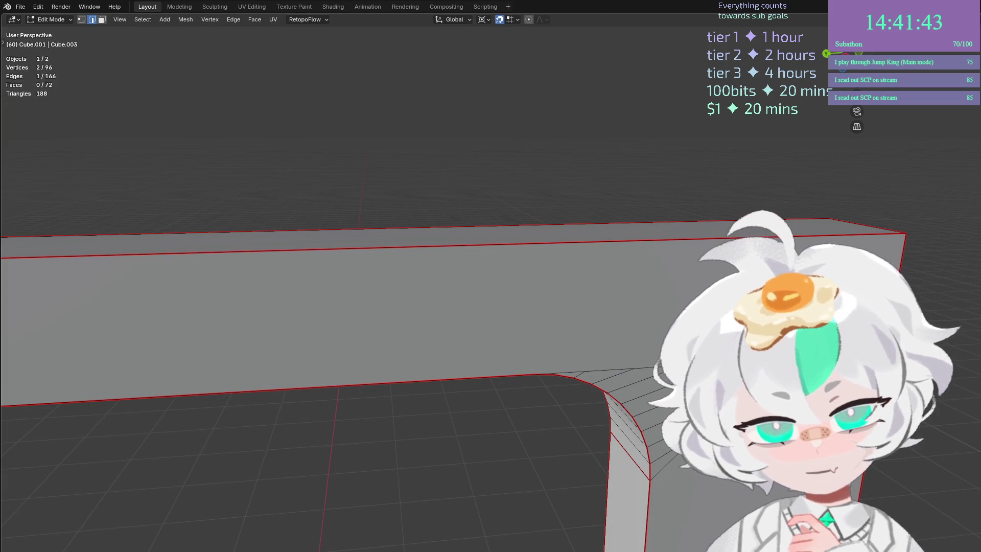
pyautogui.press('x')
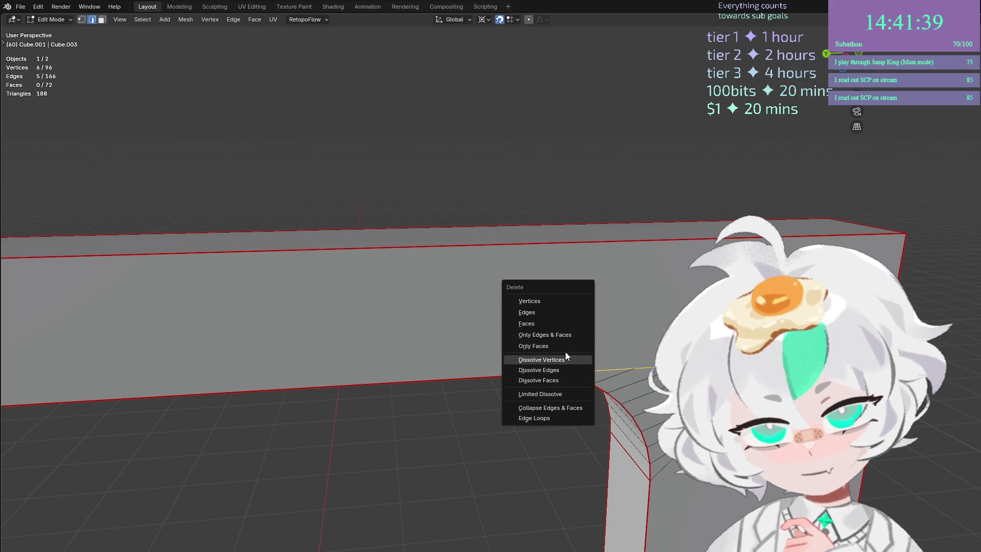
pyautogui.hotkey('ctrl', 'e')
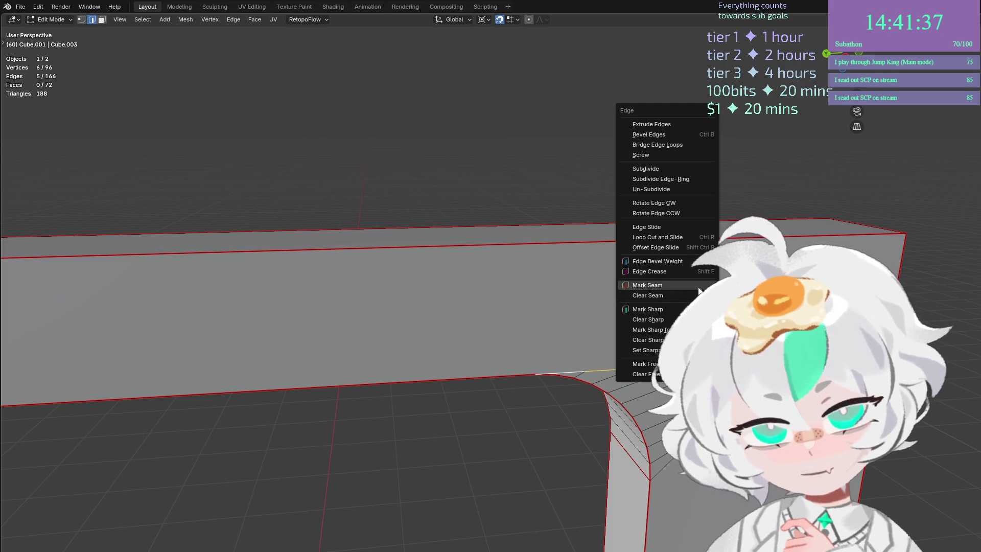
pyautogui.click(699, 290)
pyautogui.press('Home')
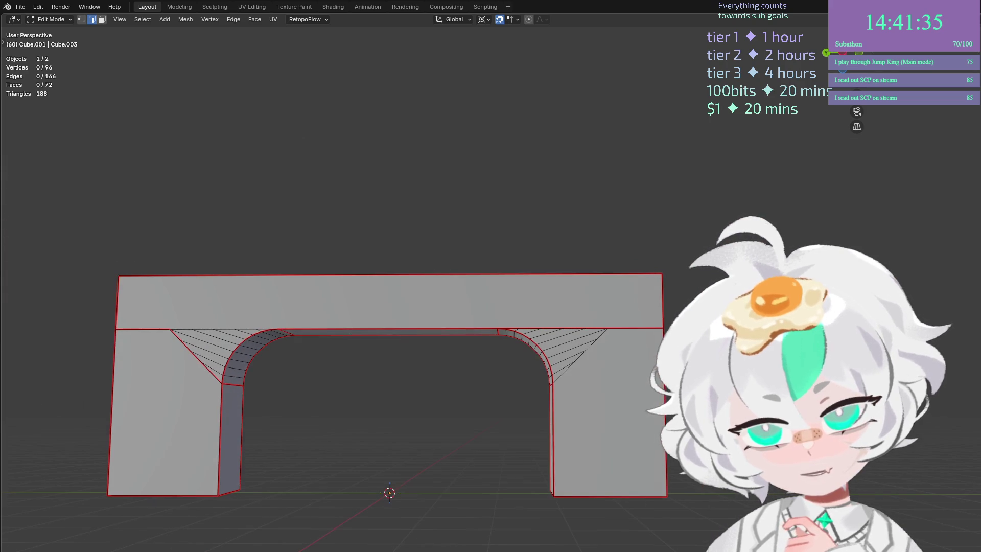
pyautogui.moveTo(550, 383); pyautogui.dragTo(610, 382)
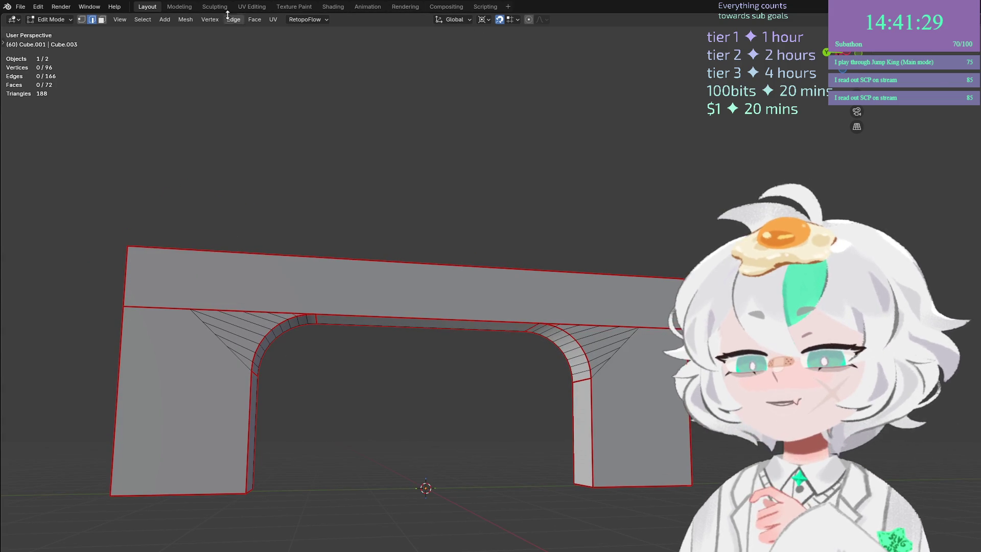
# Pack the arch's UV islands with Zen UV Pack in the UV Editing workspace.
pyautogui.click(245, 7)
pyautogui.click(944, 72)
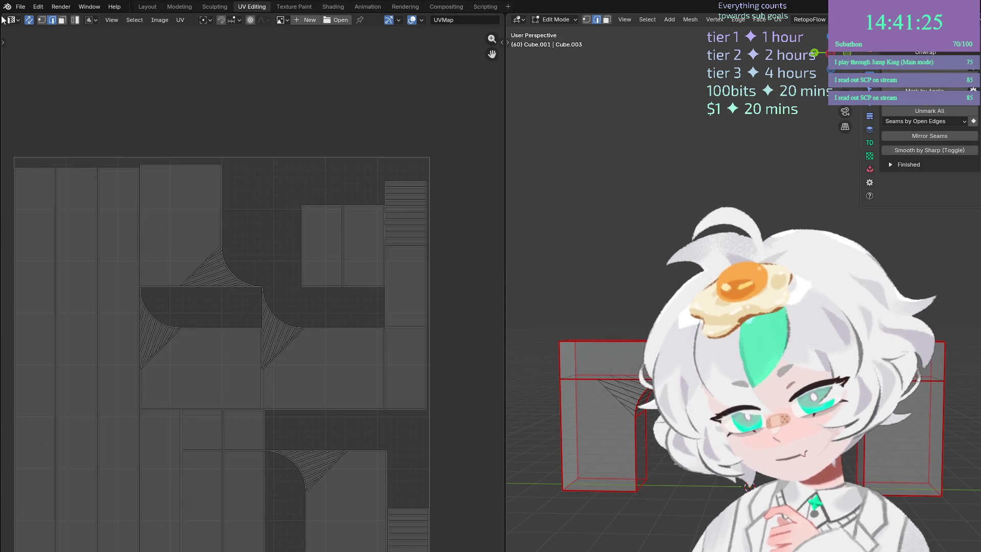
pyautogui.click(21, 6)
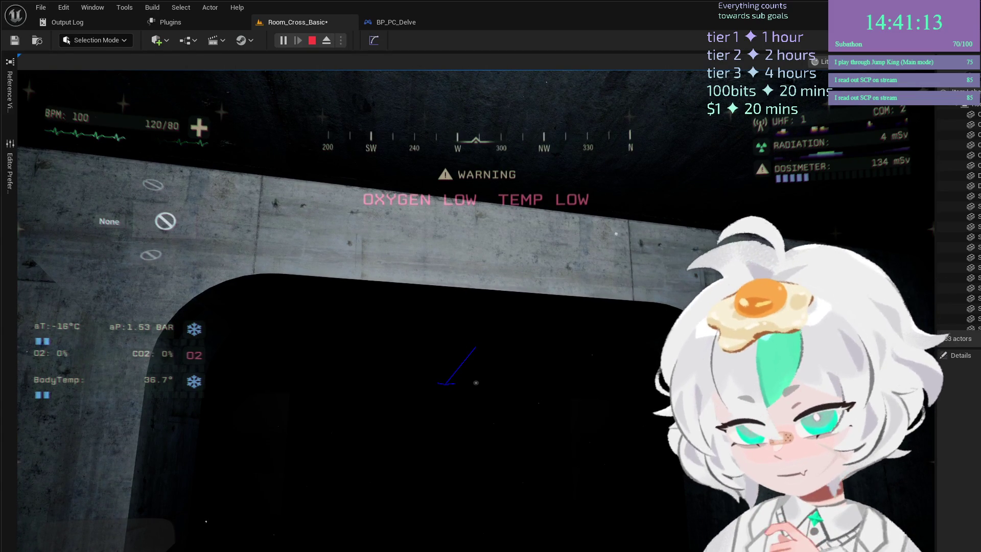
# Stop the running play test and slow down the viewport camera.
pyautogui.click(476, 383)
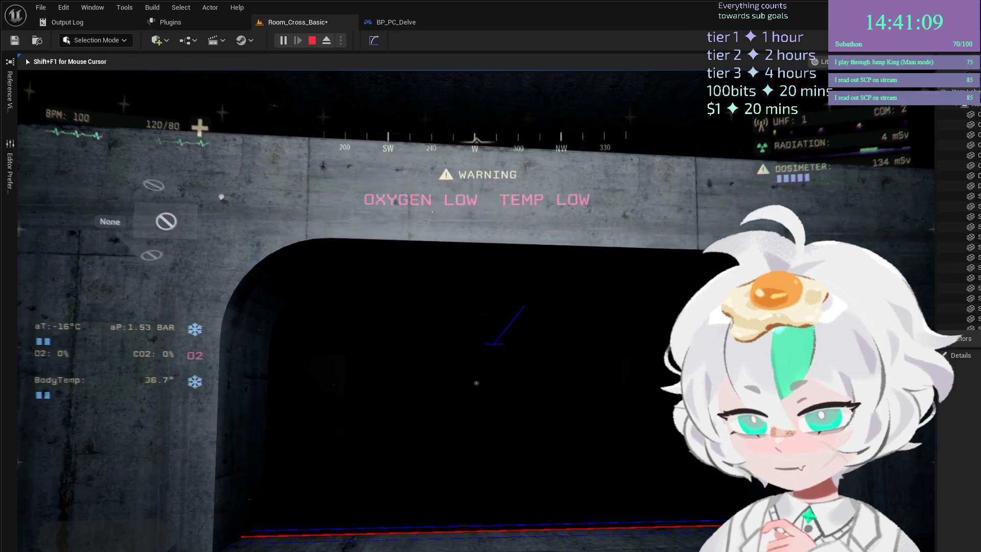
pyautogui.press('Escape')
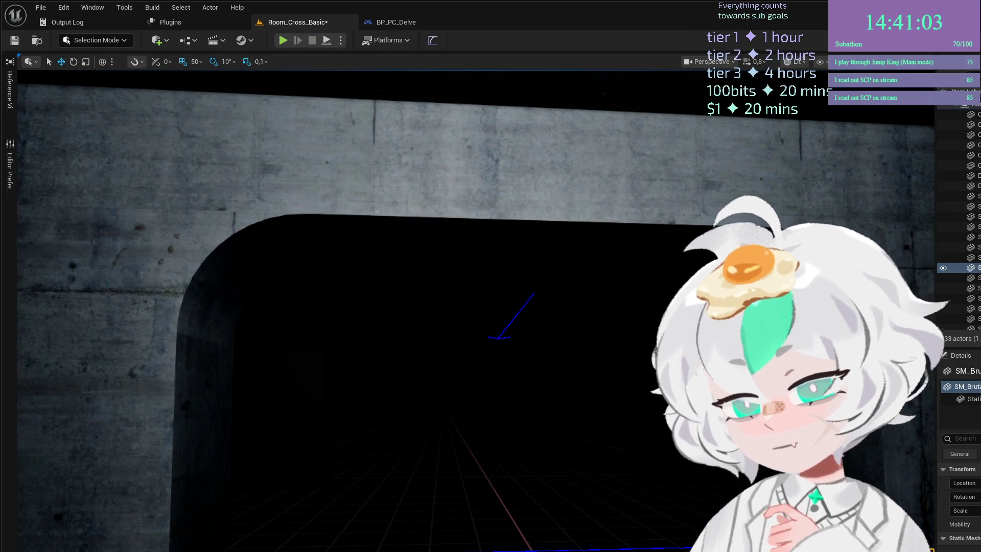
pyautogui.scroll(-1, 360, 341)
pyautogui.press('s')
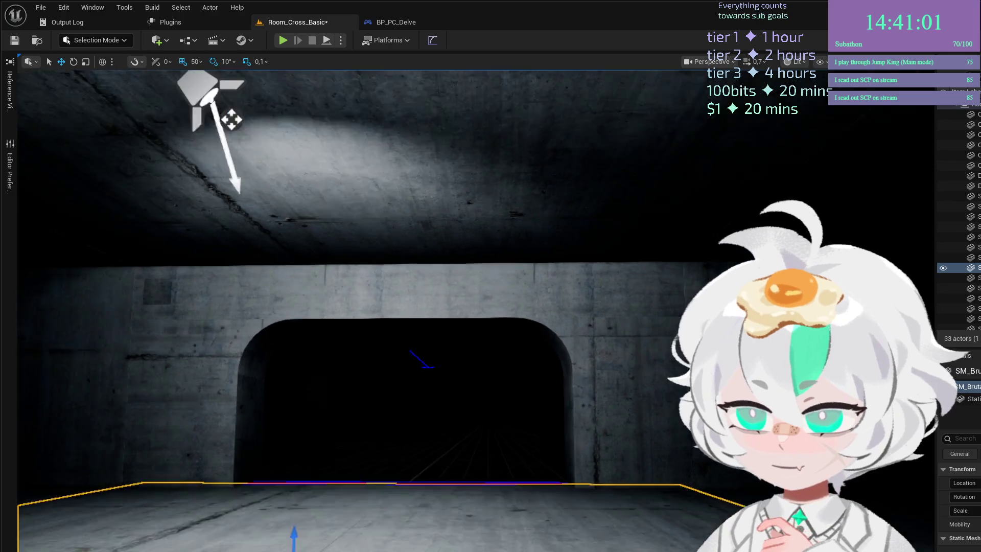
pyautogui.scroll(-1, 360, 342)
# Stretch the concrete wall mesh taller toward the ceiling, then switch to Landscape Mode.
pyautogui.moveTo(360, 341)
pyautogui.mouseDown()
pyautogui.moveTo(419, 286)
pyautogui.moveTo(378, 327)
pyautogui.moveTo(419, 327)
pyautogui.moveTo(358, 327)
pyautogui.moveTo(409, 120)
pyautogui.mouseUp()
pyautogui.scroll(1, 408, 327)
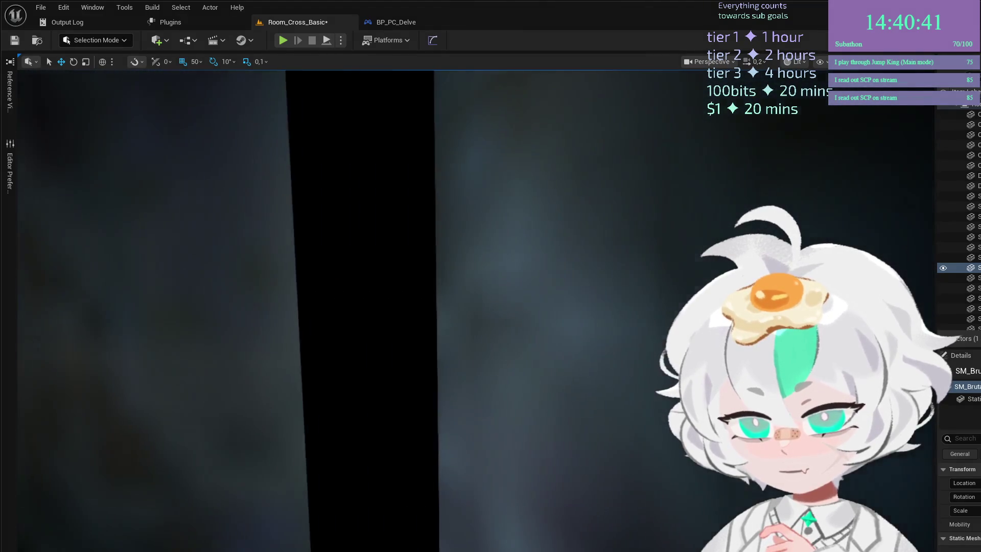
pyautogui.scroll(2, 489, 332)
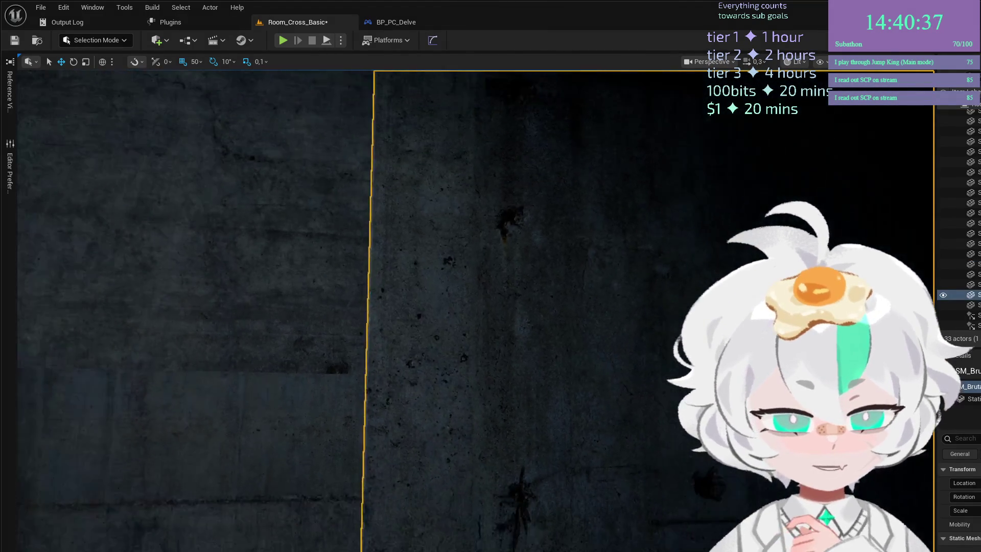
pyautogui.press('s')
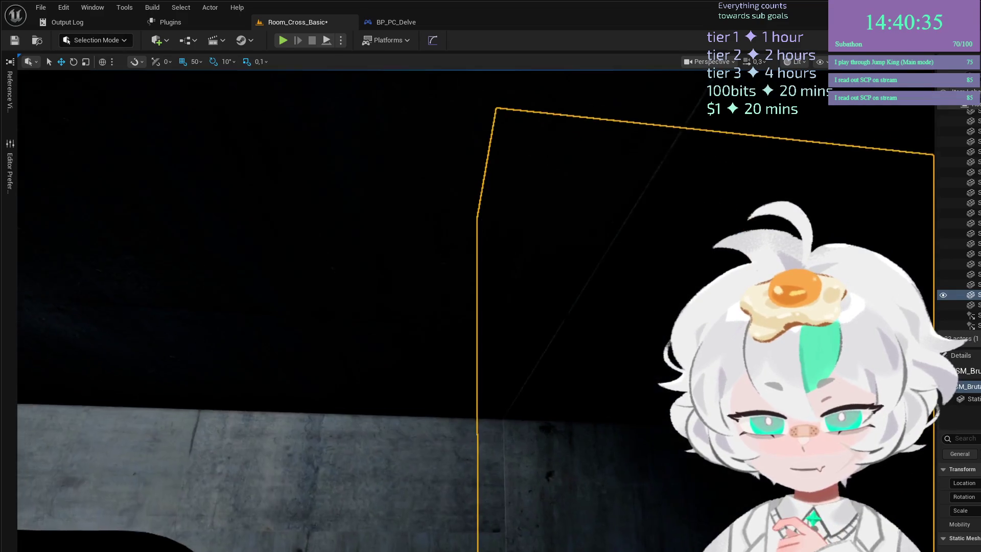
pyautogui.scroll(1, 489, 307)
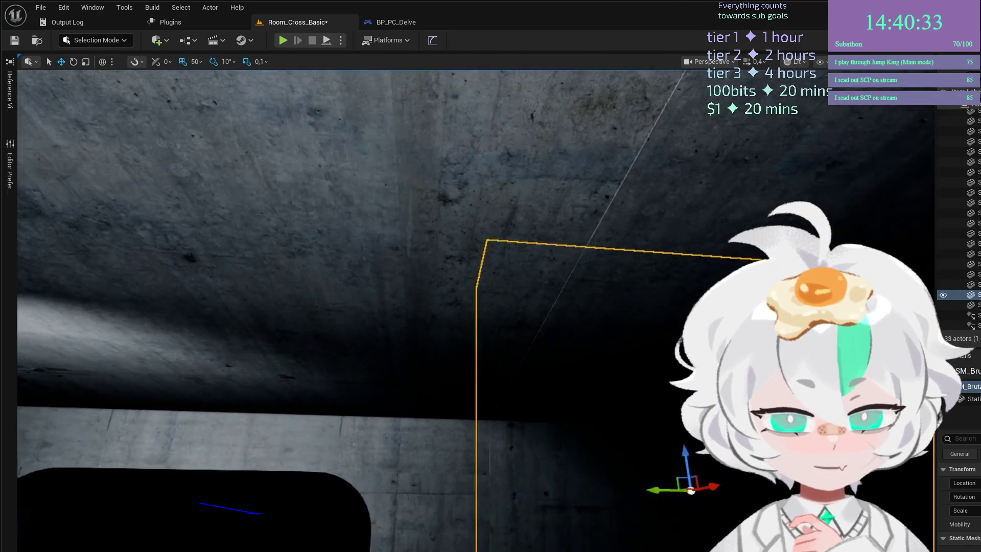
pyautogui.moveTo(601, 450); pyautogui.dragTo(601, 390)
pyautogui.moveTo(667, 387); pyautogui.dragTo(667, 306)
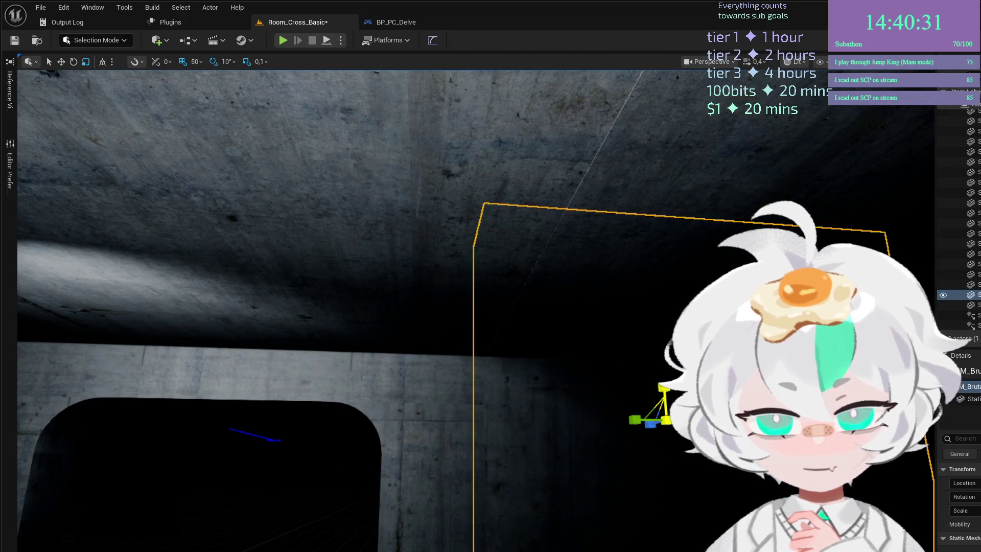
pyautogui.scroll(2, 612, 418)
pyautogui.moveTo(612, 388)
pyautogui.mouseDown()
pyautogui.moveTo(611, 418)
pyautogui.moveTo(621, 418)
pyautogui.mouseUp()
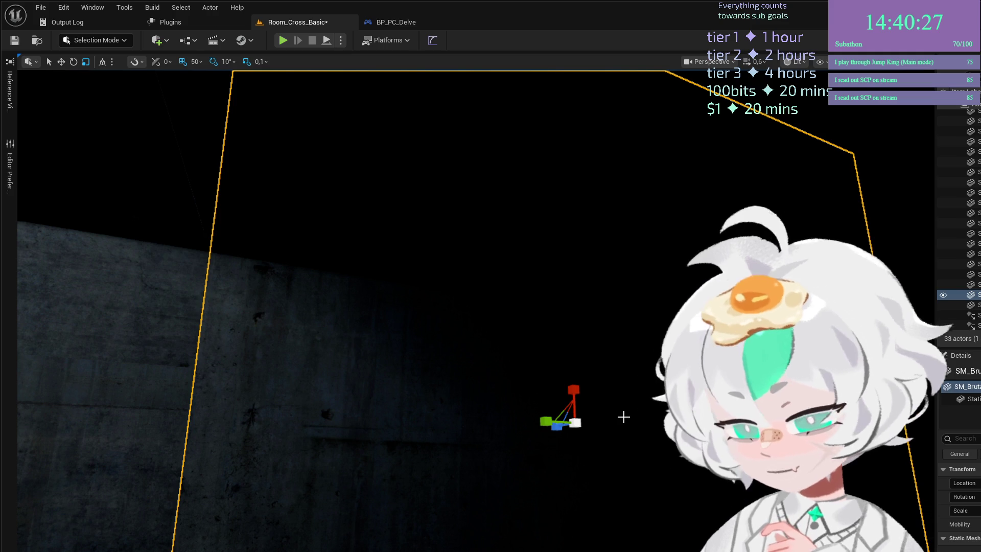
pyautogui.hotkey('shift', '2')
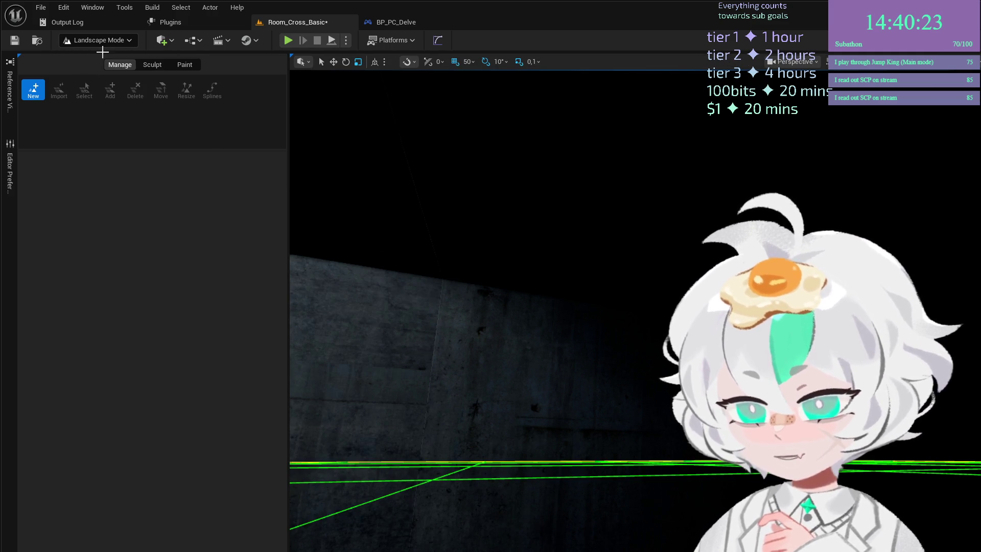
# Return to Selection Mode, select the concrete wall mesh, and view the scene in wireframe.
pyautogui.hotkey('shift', '3')
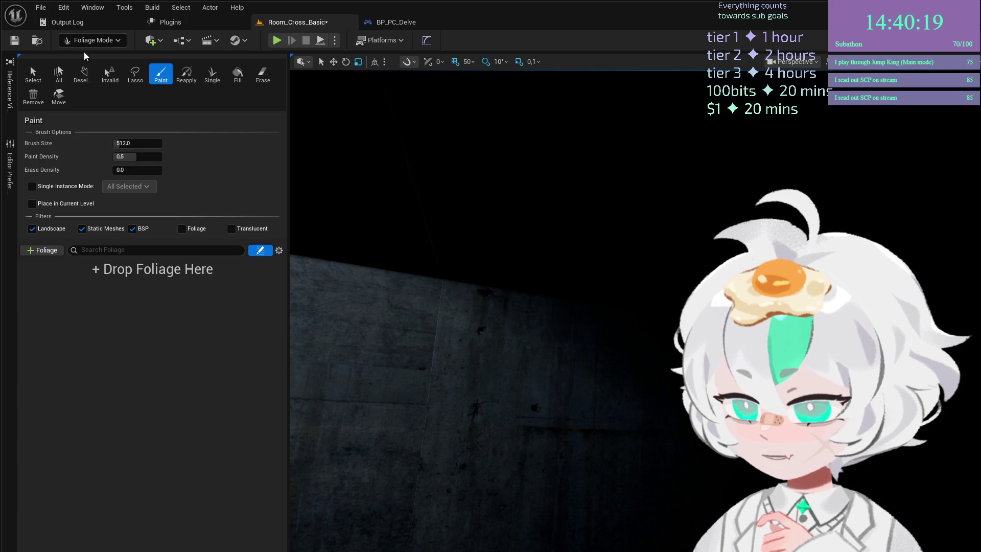
pyautogui.hotkey('shift', '1')
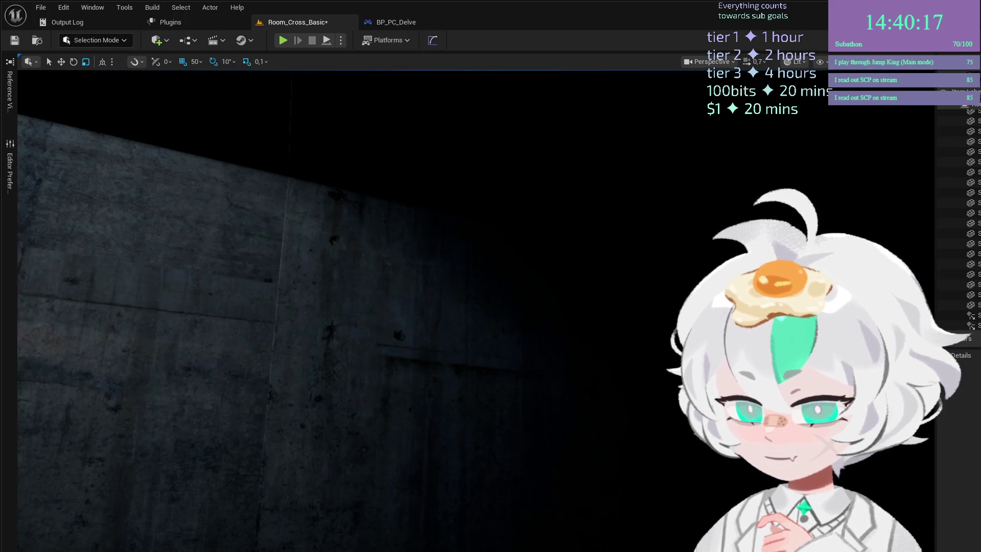
pyautogui.click(618, 324)
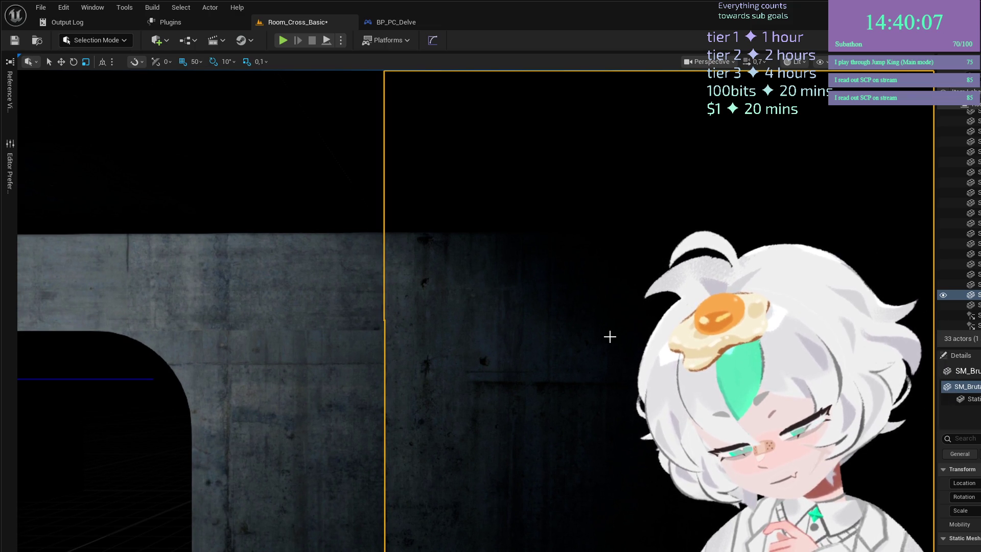
pyautogui.hotkey('alt', '2')
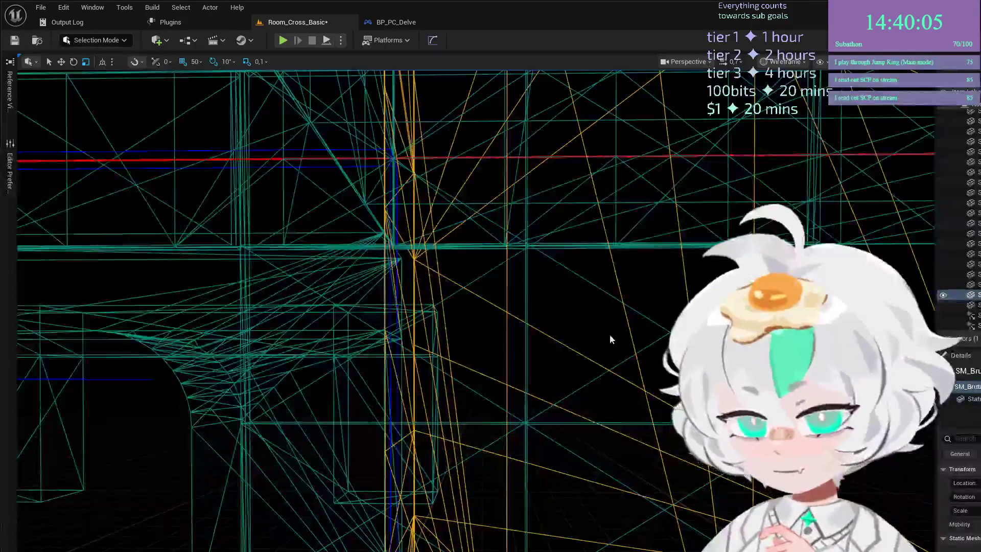
# Switch the wall to the Move tool and show the room in Unlit view.
pyautogui.press('w')
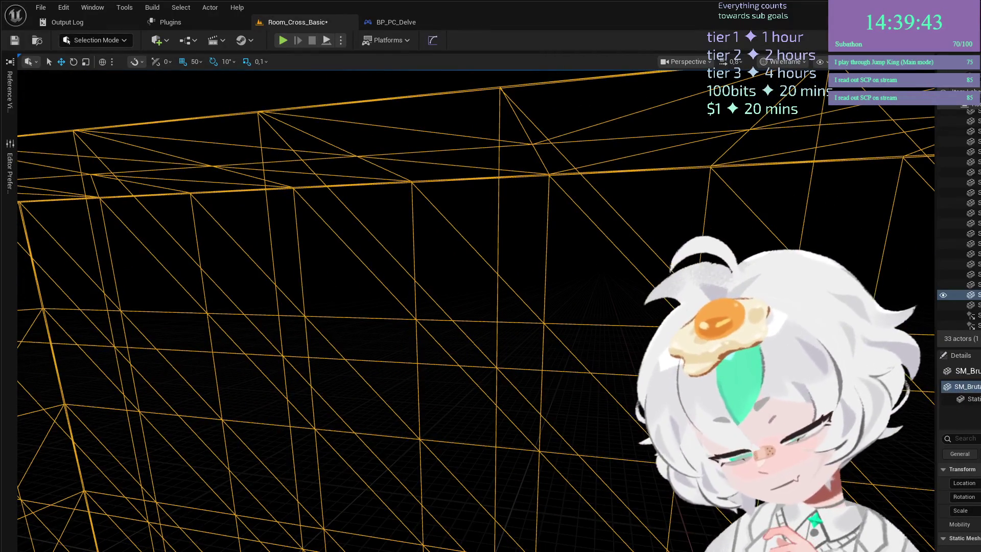
pyautogui.hotkey('alt', '3')
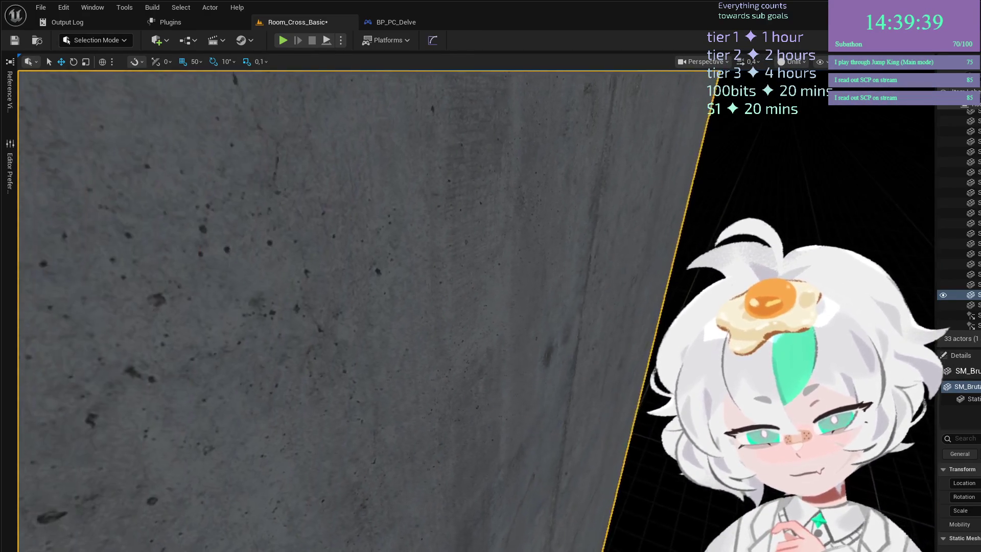
# Fly through the room from the wall's left corner to the window wall.
pyautogui.scroll(-5, 617, 344)
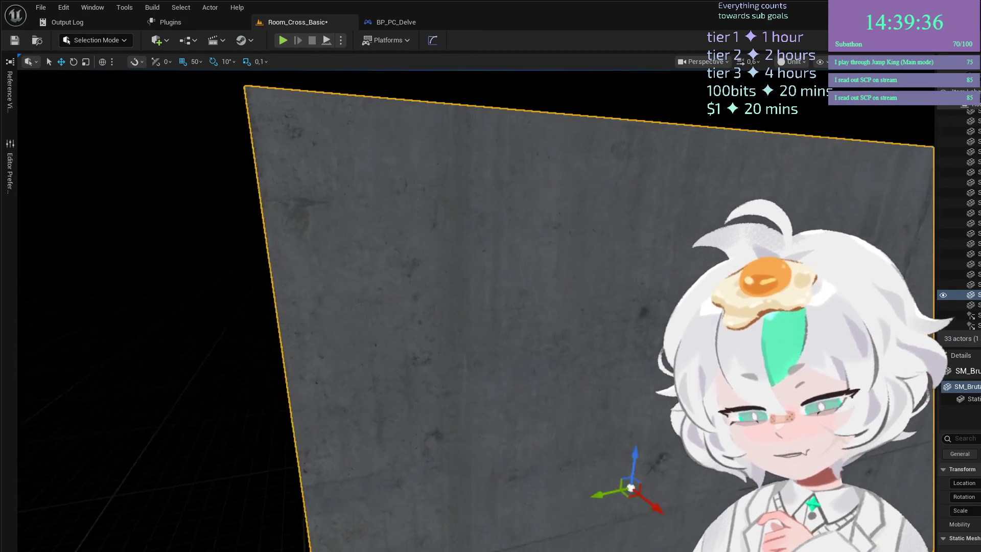
pyautogui.moveTo(618, 344); pyautogui.dragTo(614, 342)
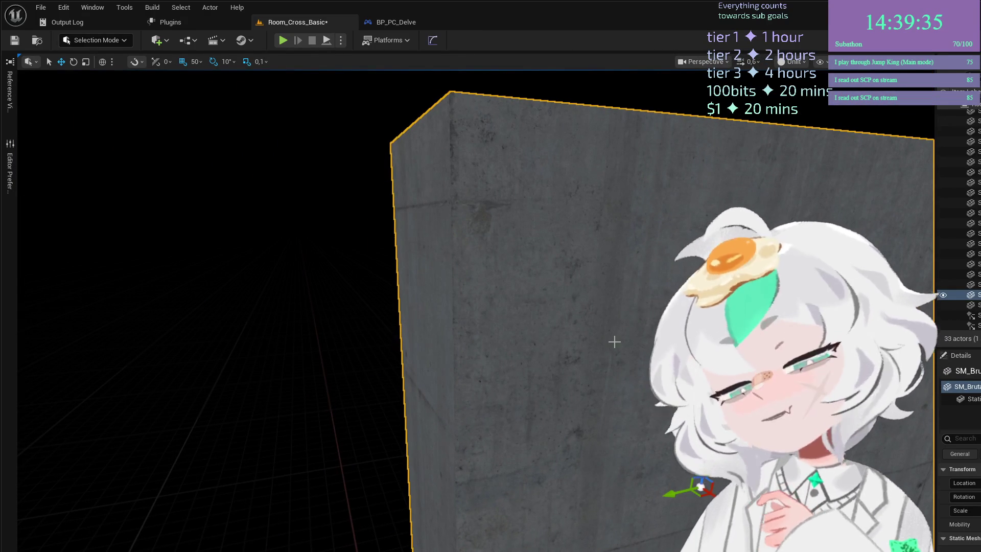
pyautogui.scroll(5, 614, 341)
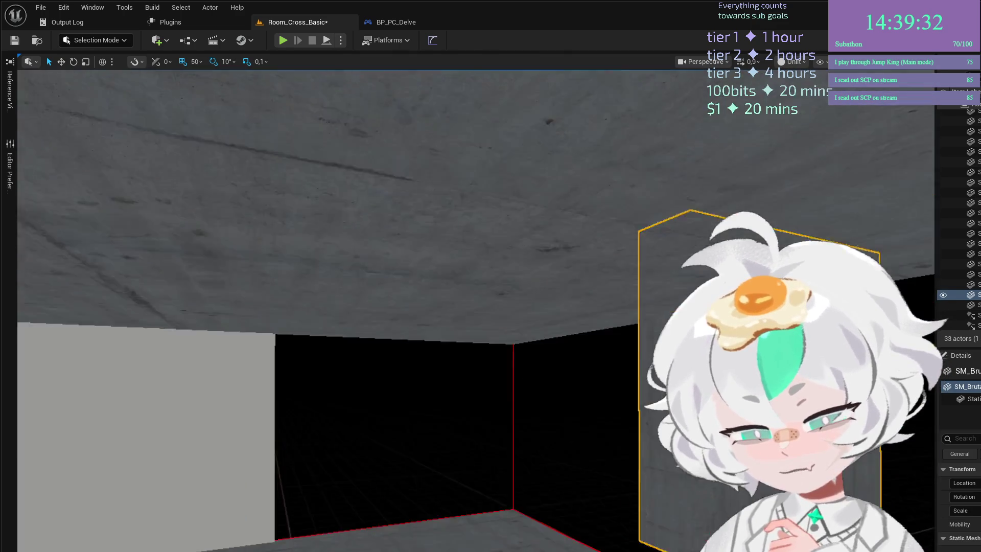
pyautogui.moveTo(614, 341)
pyautogui.mouseDown()
pyautogui.moveTo(603, 358)
pyautogui.moveTo(565, 345)
pyautogui.mouseUp()
pyautogui.scroll(-1, 573, 345)
pyautogui.scroll(-3, 618, 339)
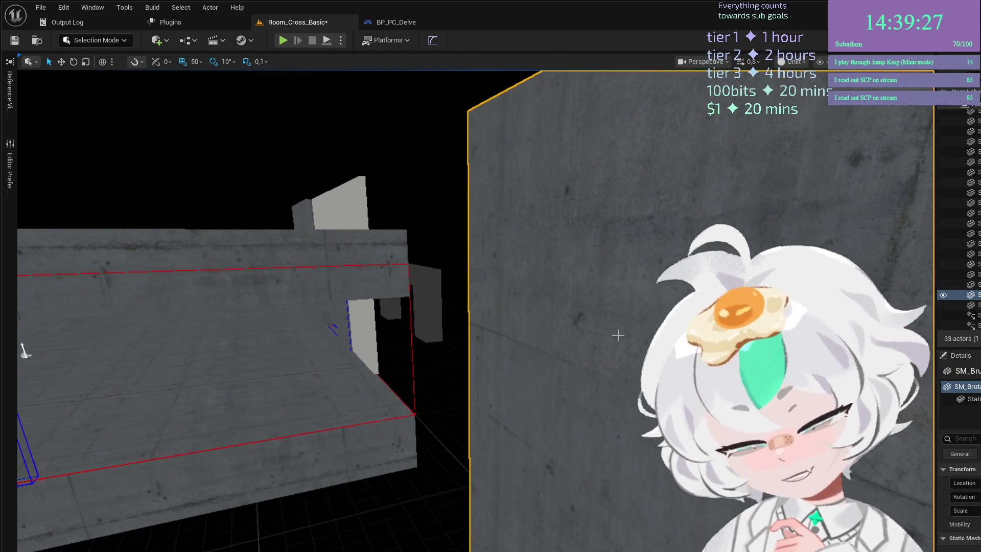
# Compare Lit and Unlit shading, finishing in Wireframe view.
pyautogui.hotkey('alt', '4')
pyautogui.scroll(-2, 613, 343)
pyautogui.hotkey('alt', '3')
pyautogui.hotkey('alt', '5')
pyautogui.hotkey('alt', '3')
pyautogui.hotkey('alt', '2')
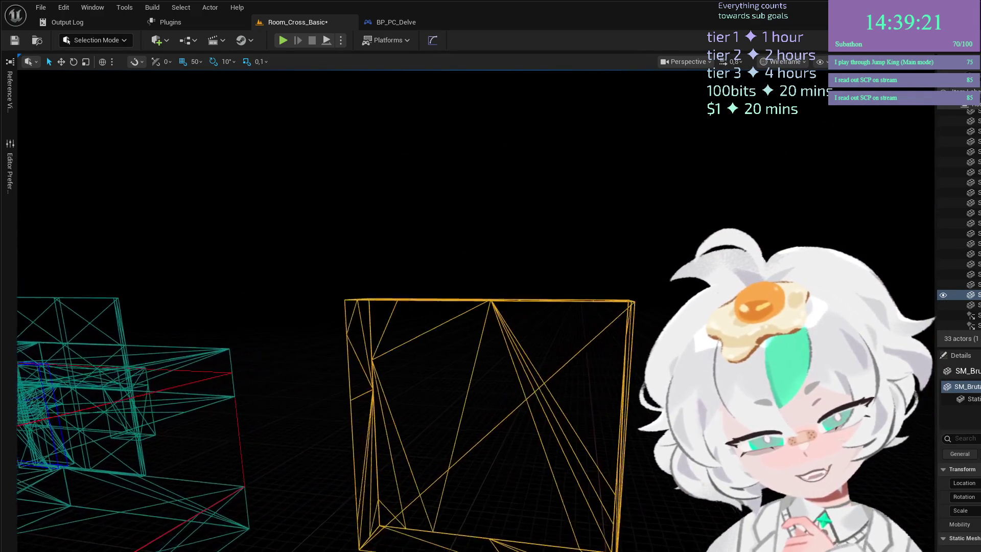
# Orbit the wireframe wall mesh to inspect its triangles, then return to Lit view.
pyautogui.moveTo(460, 307)
pyautogui.mouseDown()
pyautogui.moveTo(394, 294)
pyautogui.moveTo(388, 307)
pyautogui.moveTo(383, 297)
pyautogui.moveTo(317, 299)
pyautogui.mouseUp()
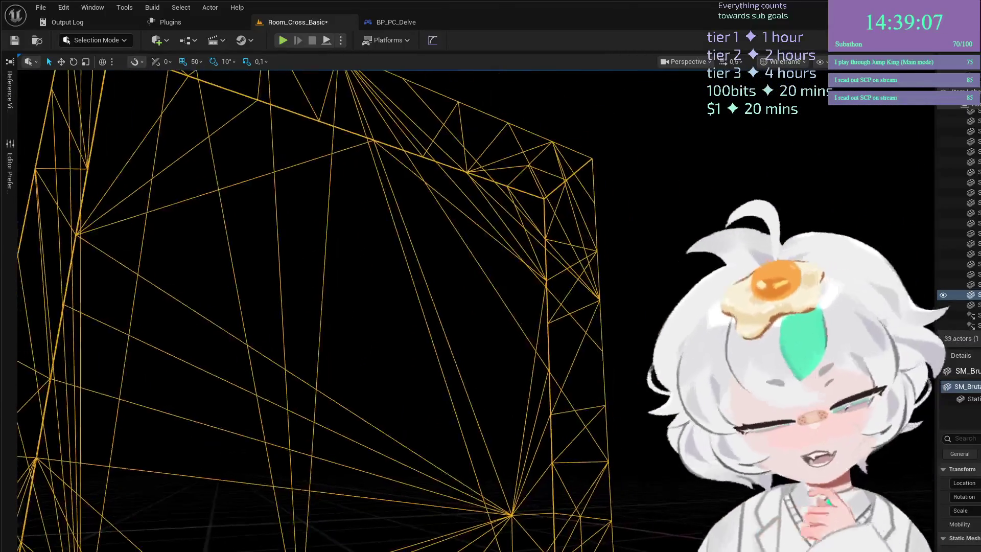
pyautogui.moveTo(628, 348); pyautogui.dragTo(669, 364)
pyautogui.hotkey('alt', '4')
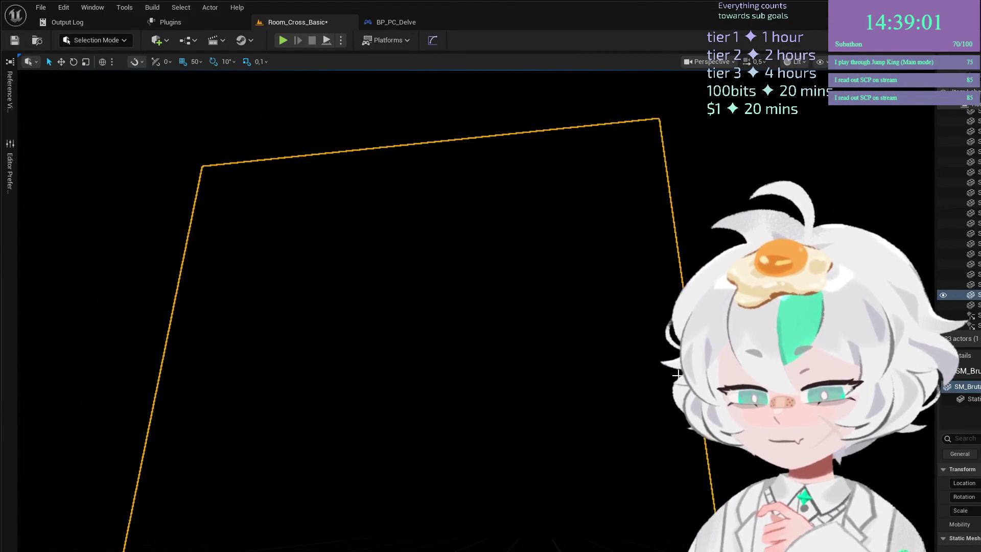
# Move the camera into the room facing the wall and arch, then start a play test.
pyautogui.hotkey('alt', '2')
pyautogui.hotkey('alt', '4')
pyautogui.moveTo(673, 386); pyautogui.dragTo(103, 324)
pyautogui.moveTo(603, 380); pyautogui.dragTo(576, 364)
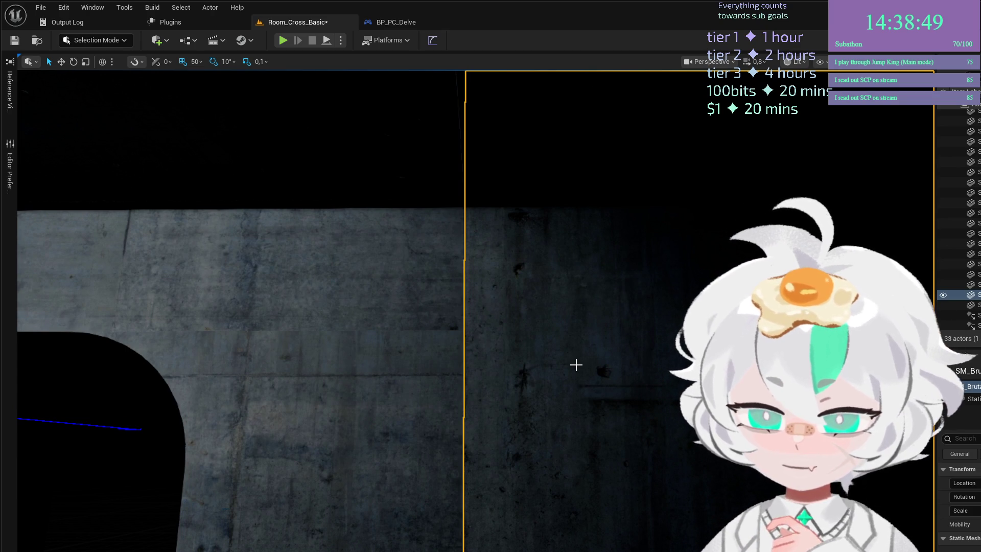
pyautogui.press('d')
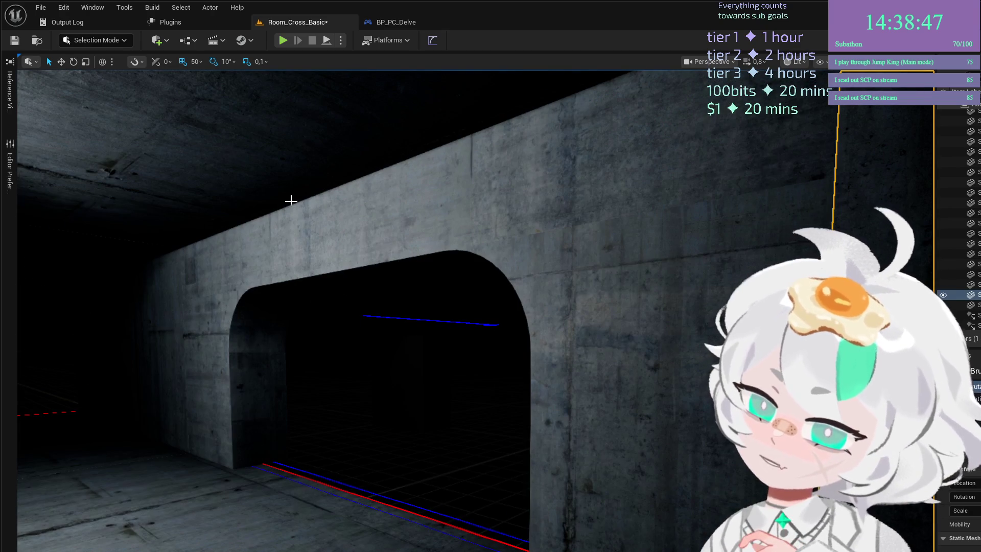
pyautogui.hotkey('alt', 'p')
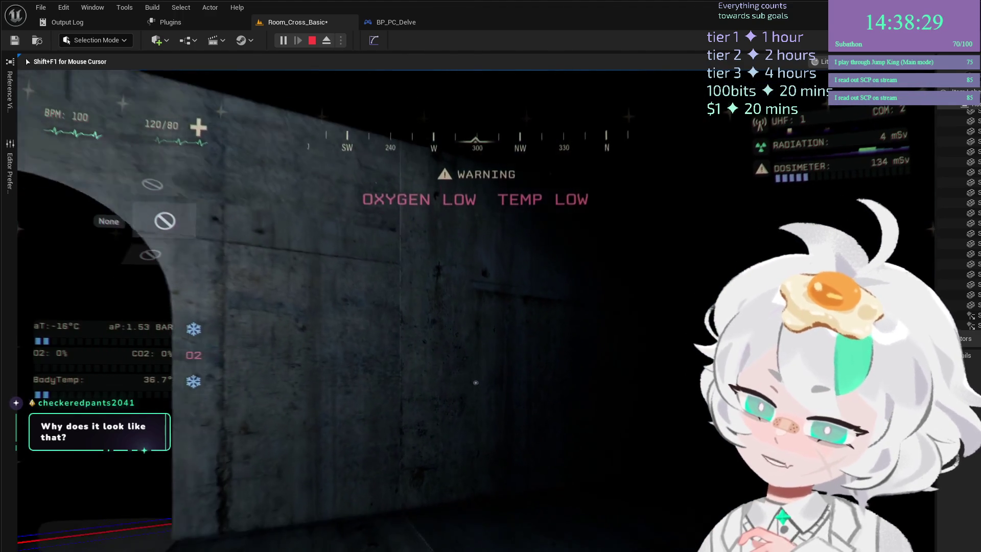
# Stop the play test and enter Mesh Paint Mode with Shift+4.
pyautogui.press('Escape')
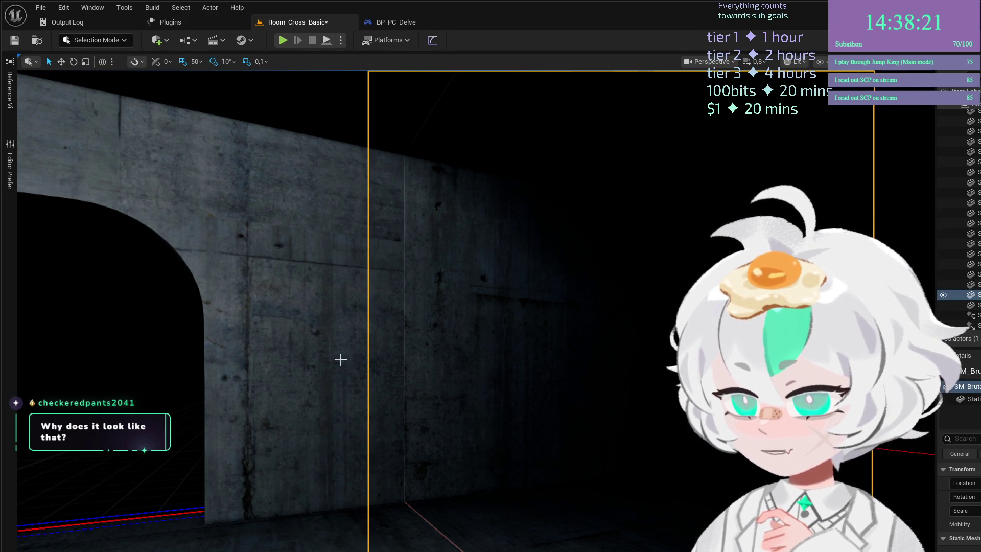
pyautogui.hotkey('shift', '4')
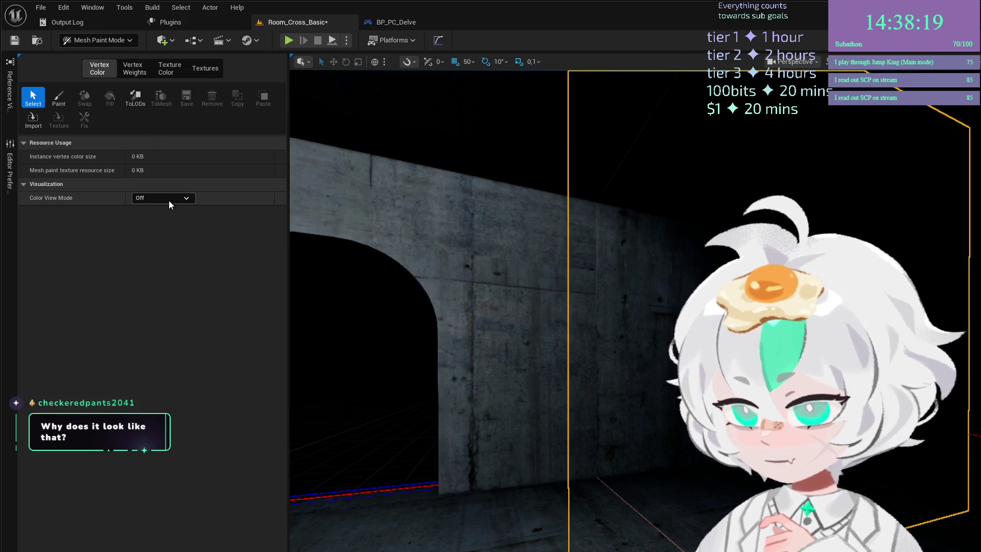
# Paint vertex colours onto the wall, toggling the Red, Alpha and Blue channels.
pyautogui.click(58, 98)
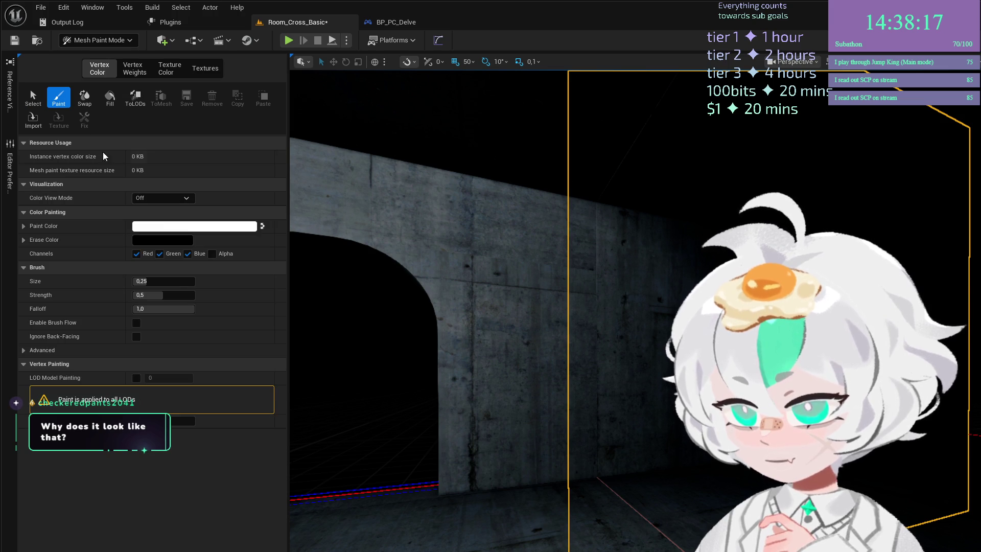
pyautogui.click(643, 383)
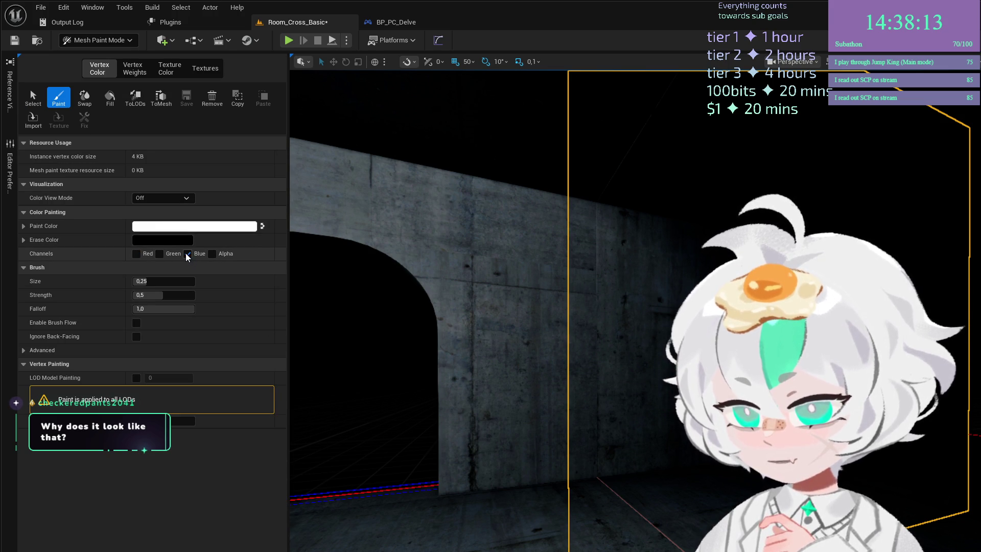
pyautogui.click(136, 254)
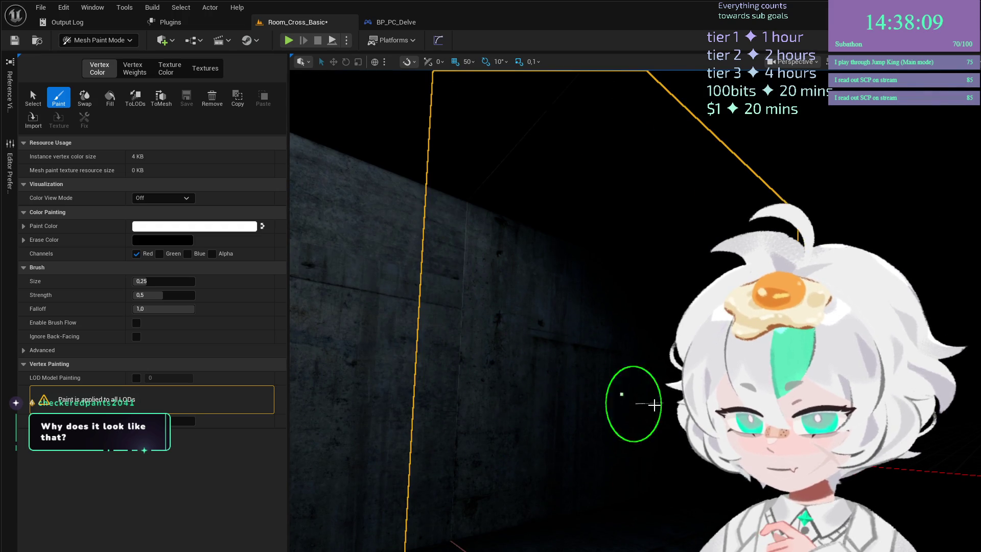
pyautogui.moveTo(630, 399)
pyautogui.mouseDown()
pyautogui.moveTo(976, 398)
pyautogui.moveTo(616, 439)
pyautogui.moveTo(599, 386)
pyautogui.moveTo(493, 344)
pyautogui.moveTo(518, 389)
pyautogui.moveTo(493, 339)
pyautogui.moveTo(576, 383)
pyautogui.moveTo(653, 296)
pyautogui.moveTo(868, 462)
pyautogui.moveTo(657, 306)
pyautogui.mouseUp()
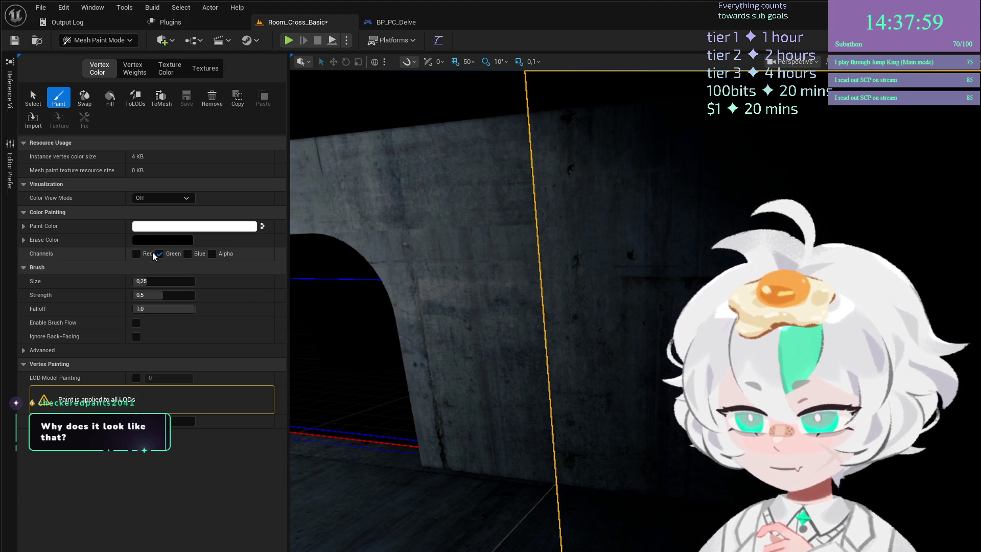
pyautogui.click(213, 254)
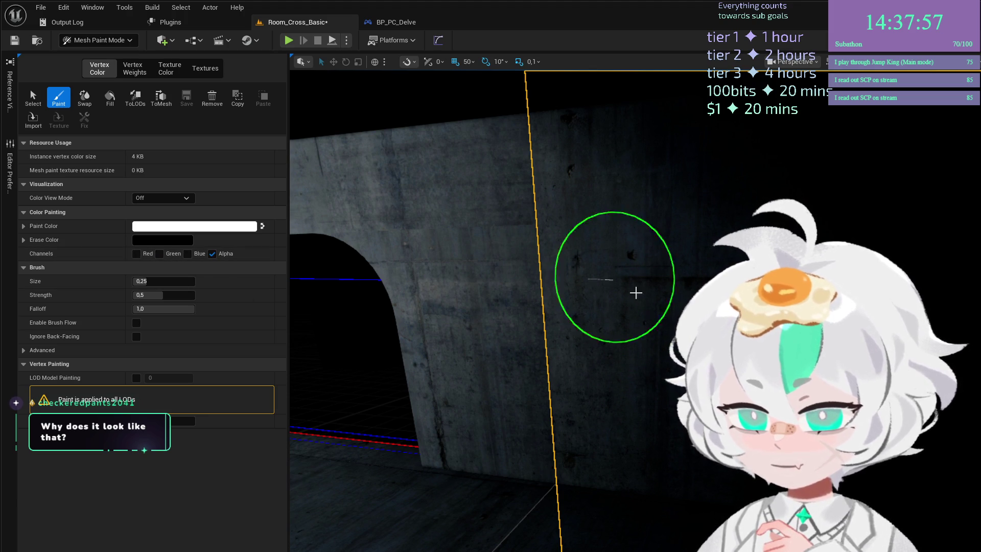
pyautogui.click(188, 254)
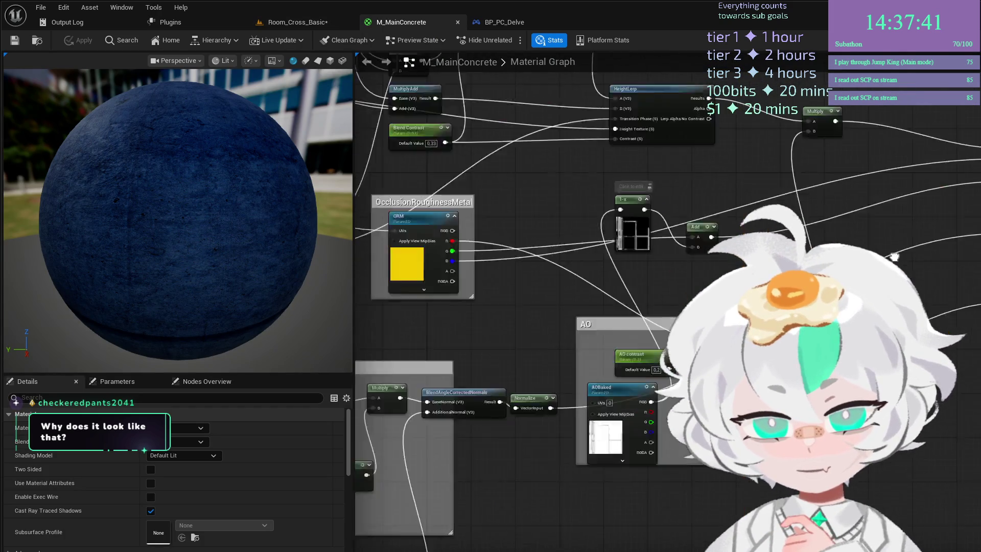
pyautogui.scroll(2, 416, 409)
pyautogui.moveTo(642, 283)
pyautogui.mouseDown()
pyautogui.moveTo(854, 234)
pyautogui.moveTo(838, 388)
pyautogui.moveTo(849, 460)
pyautogui.moveTo(890, 542)
pyautogui.moveTo(931, 551)
pyautogui.moveTo(593, 466)
pyautogui.mouseUp()
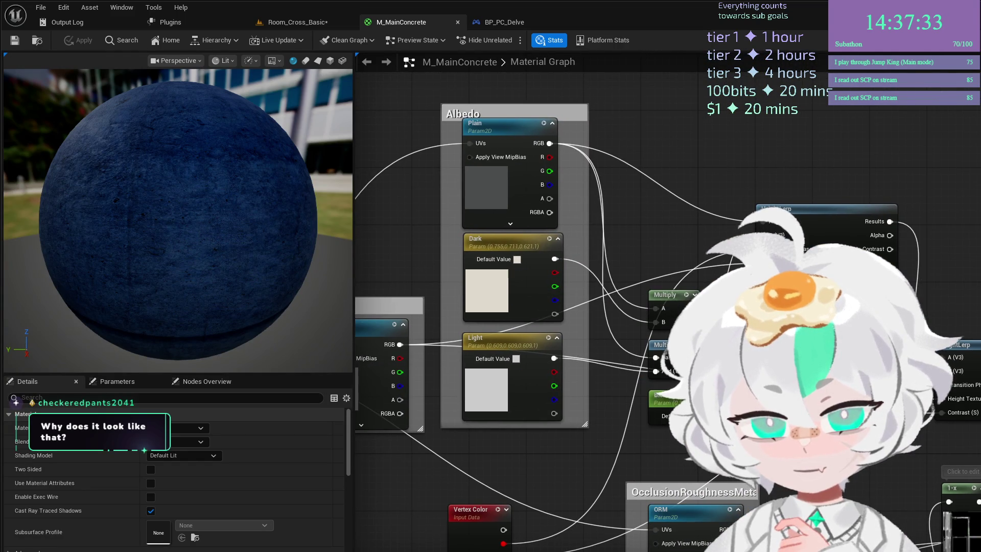
pyautogui.moveTo(593, 466)
pyautogui.mouseDown()
pyautogui.moveTo(553, 264)
pyautogui.moveTo(541, 320)
pyautogui.moveTo(569, 405)
pyautogui.moveTo(767, 357)
pyautogui.mouseUp()
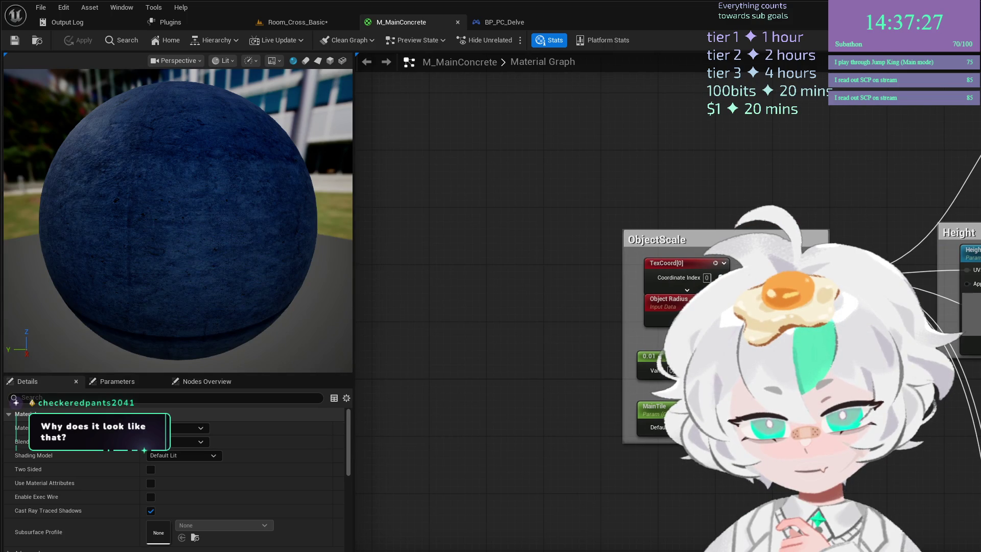
pyautogui.moveTo(697, 356)
pyautogui.mouseDown()
pyautogui.moveTo(556, 384)
pyautogui.moveTo(489, 419)
pyautogui.moveTo(472, 443)
pyautogui.moveTo(398, 372)
pyautogui.moveTo(388, 343)
pyautogui.moveTo(327, 310)
pyautogui.moveTo(255, 251)
pyautogui.moveTo(197, 292)
pyautogui.moveTo(202, 382)
pyautogui.moveTo(143, 311)
pyautogui.moveTo(31, 442)
pyautogui.moveTo(87, 351)
pyautogui.mouseUp()
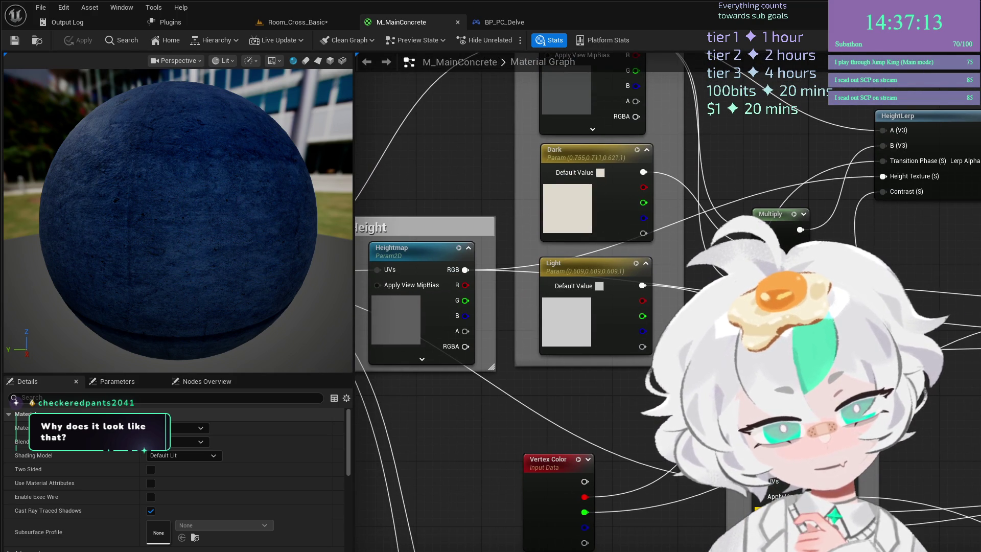
pyautogui.moveTo(880, 291); pyautogui.dragTo(968, 286)
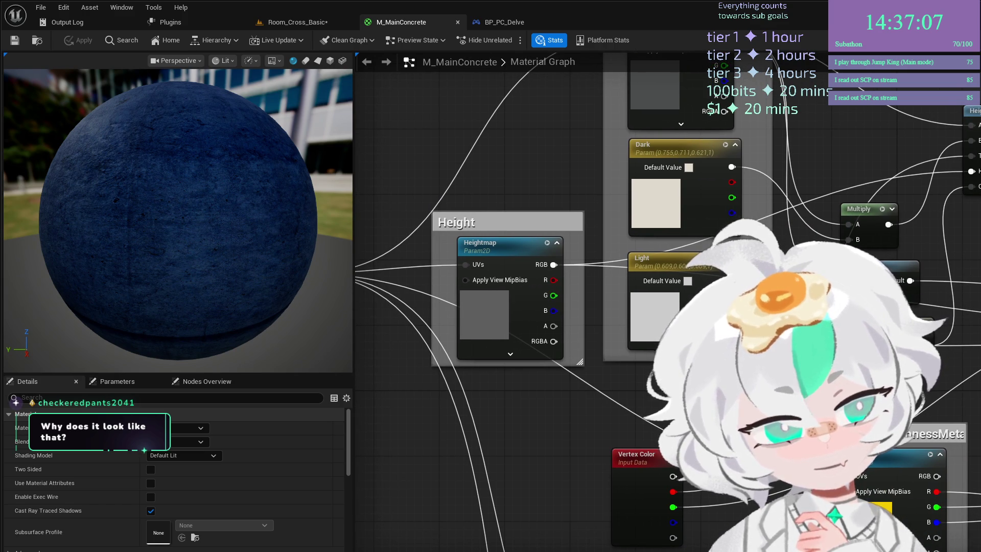
pyautogui.moveTo(968, 286)
pyautogui.mouseDown()
pyautogui.moveTo(928, 326)
pyautogui.moveTo(922, 366)
pyautogui.moveTo(930, 319)
pyautogui.mouseUp()
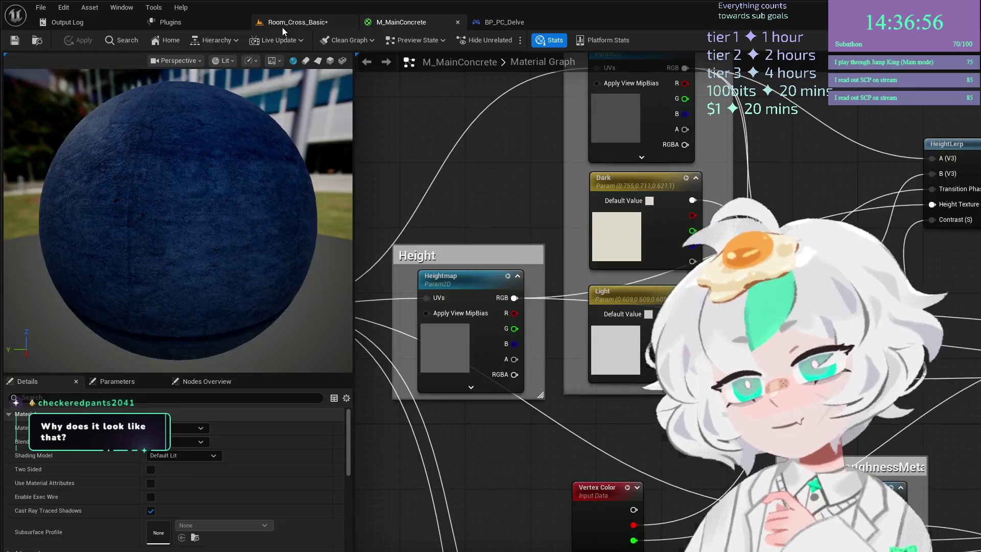
# Back in Room_Cross_Basic, raise brush strength to 0.9952 and paint only the Green channel, with Red off.
pyautogui.click(282, 27)
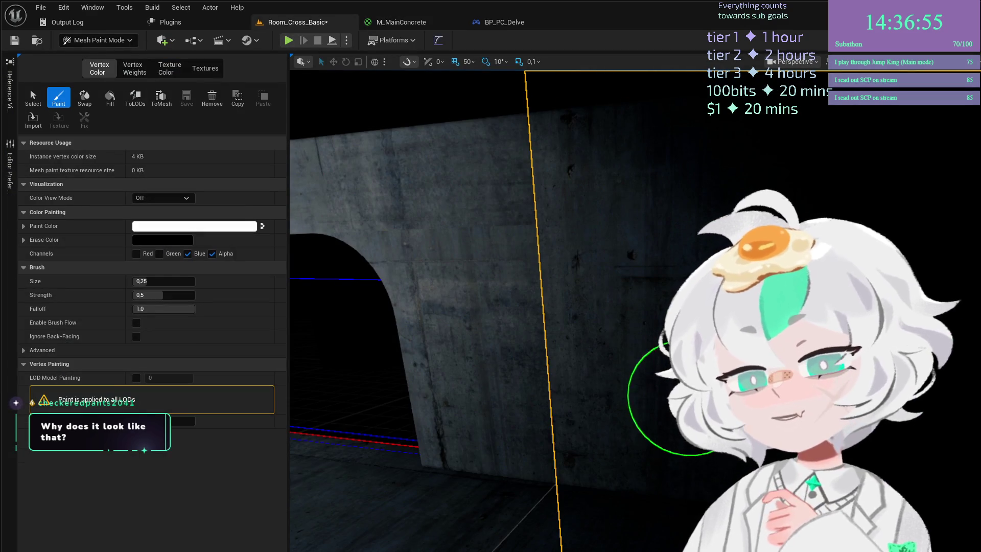
pyautogui.press('s')
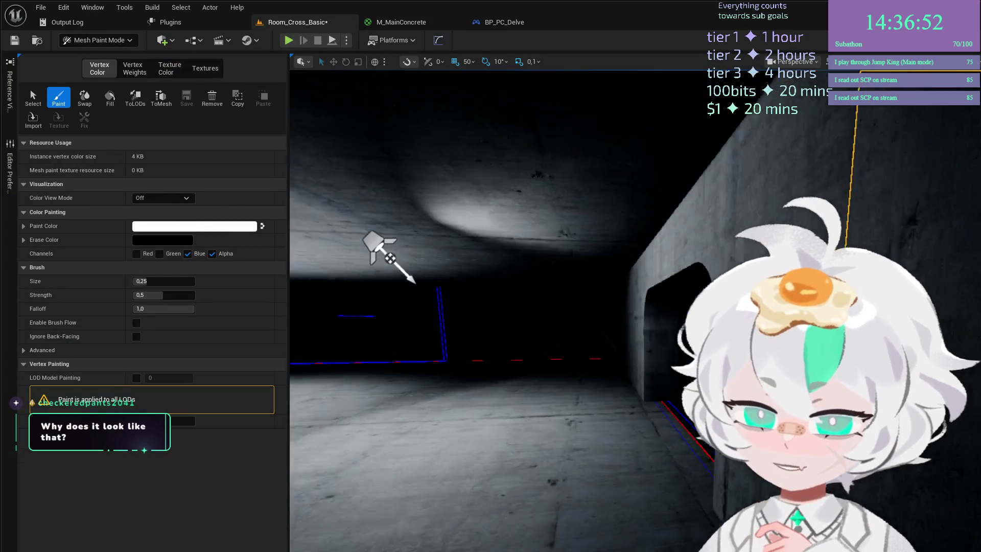
pyautogui.moveTo(389, 259)
pyautogui.mouseDown()
pyautogui.moveTo(490, 413)
pyautogui.moveTo(650, 467)
pyautogui.mouseUp()
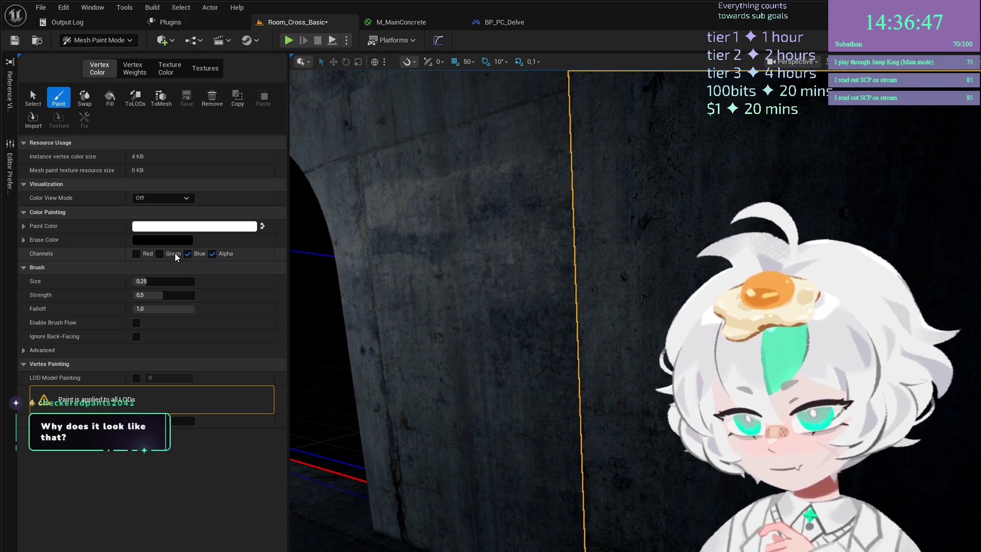
pyautogui.click(137, 255)
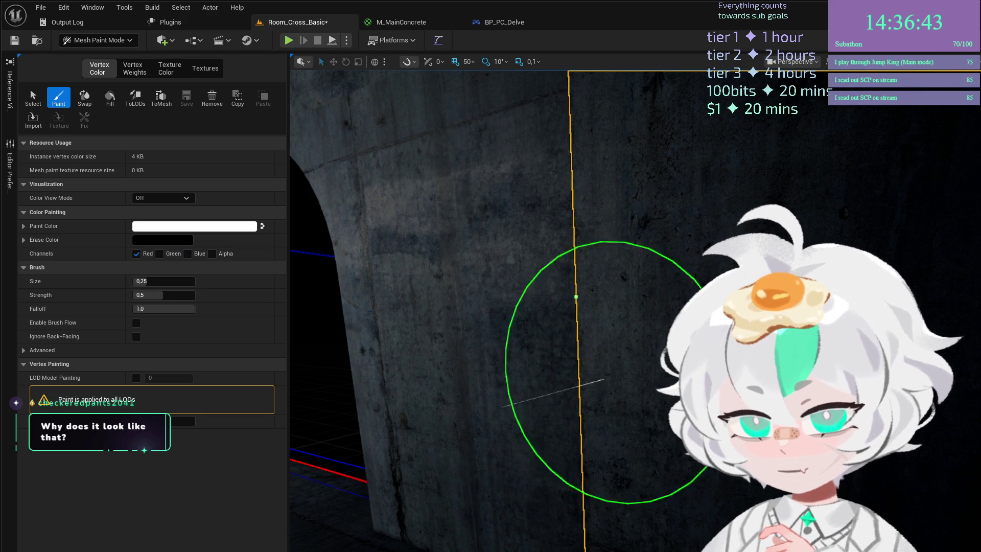
pyautogui.moveTo(710, 523)
pyautogui.mouseDown()
pyautogui.moveTo(416, 470)
pyautogui.moveTo(639, 419)
pyautogui.mouseUp()
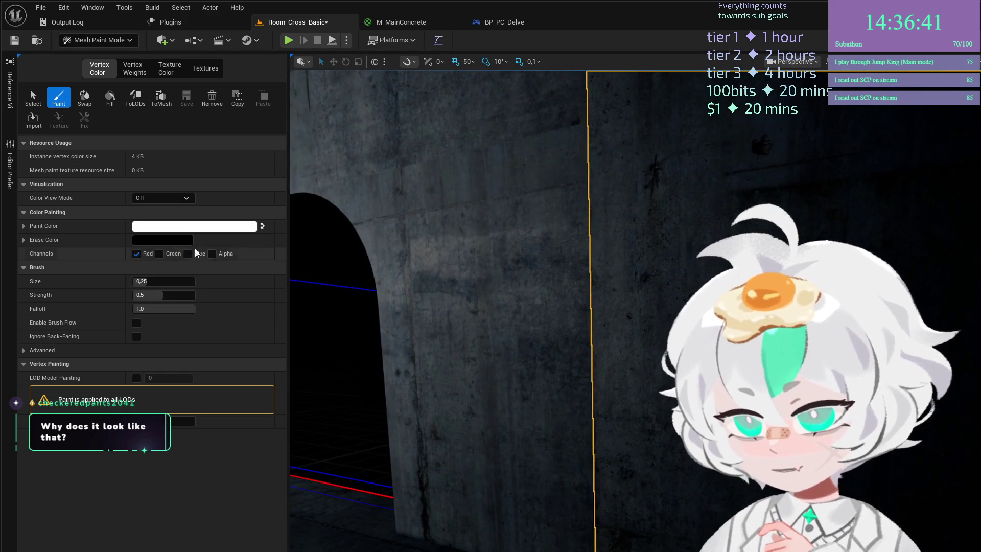
pyautogui.moveTo(149, 295); pyautogui.dragTo(194, 295)
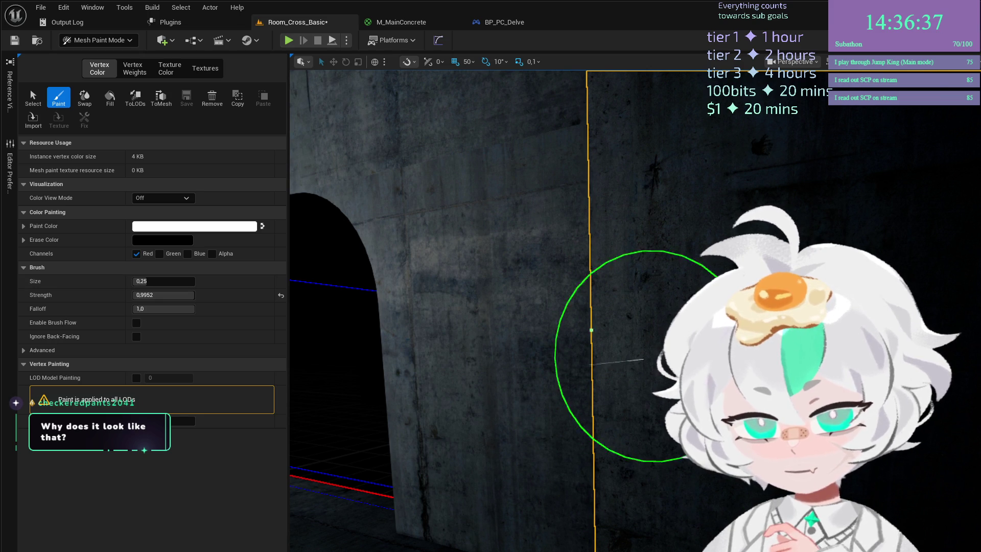
pyautogui.click(137, 254)
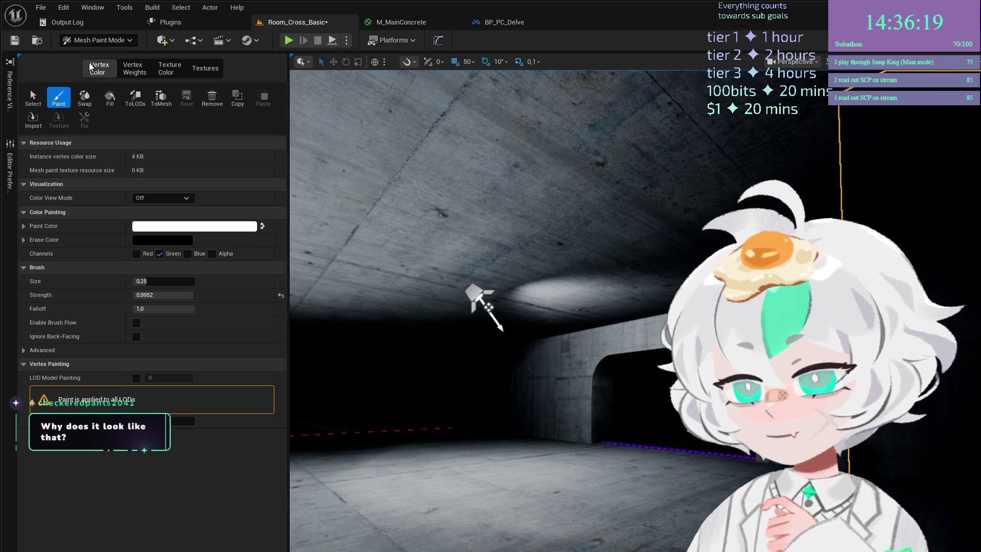
# Return to Selection Mode and select the concrete wall mesh beside the ceiling spotlight.
pyautogui.hotkey('shift', '1')
pyautogui.click(253, 274)
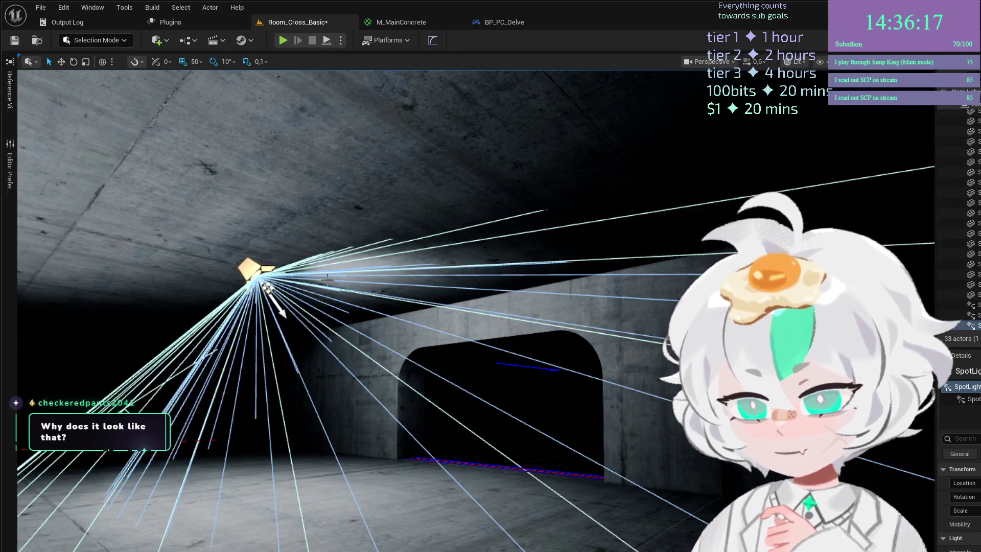
pyautogui.press('w')
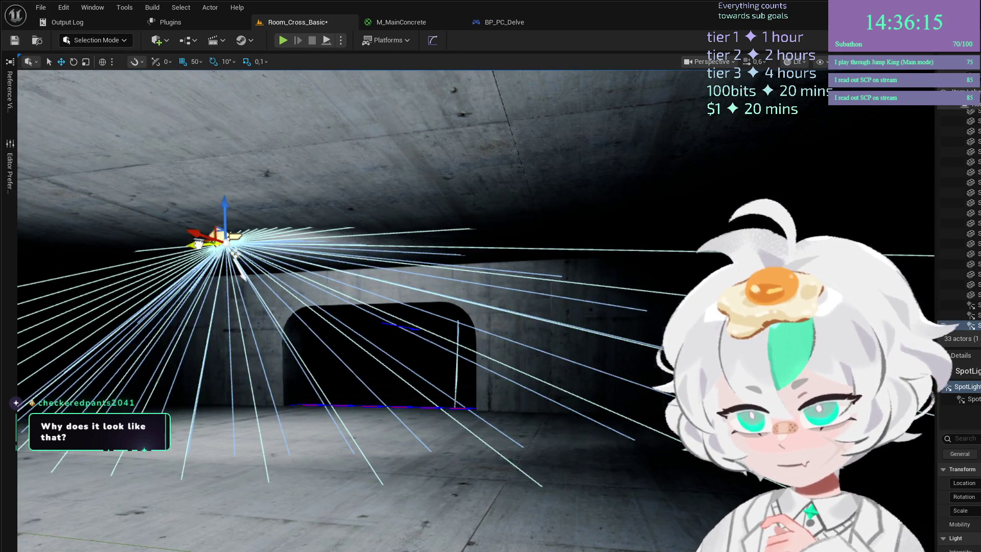
pyautogui.moveTo(594, 240)
pyautogui.mouseDown()
pyautogui.moveTo(584, 317)
pyautogui.moveTo(584, 286)
pyautogui.mouseUp()
pyautogui.click(584, 291)
pyautogui.moveTo(540, 247); pyautogui.dragTo(541, 294)
pyautogui.moveTo(582, 248)
pyautogui.mouseDown()
pyautogui.moveTo(582, 192)
pyautogui.moveTo(583, 245)
pyautogui.mouseUp()
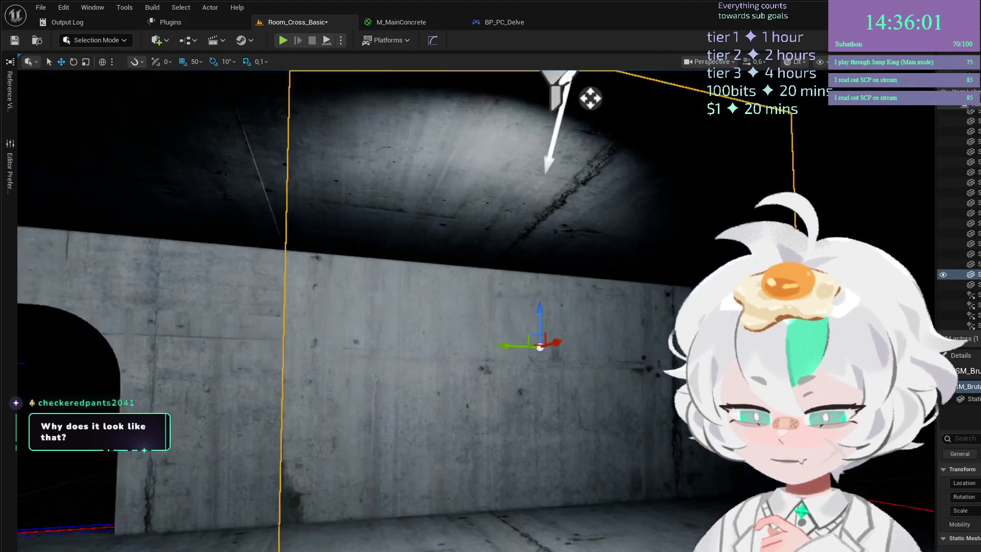
pyautogui.moveTo(583, 197)
pyautogui.mouseDown()
pyautogui.moveTo(582, 256)
pyautogui.moveTo(583, 200)
pyautogui.mouseUp()
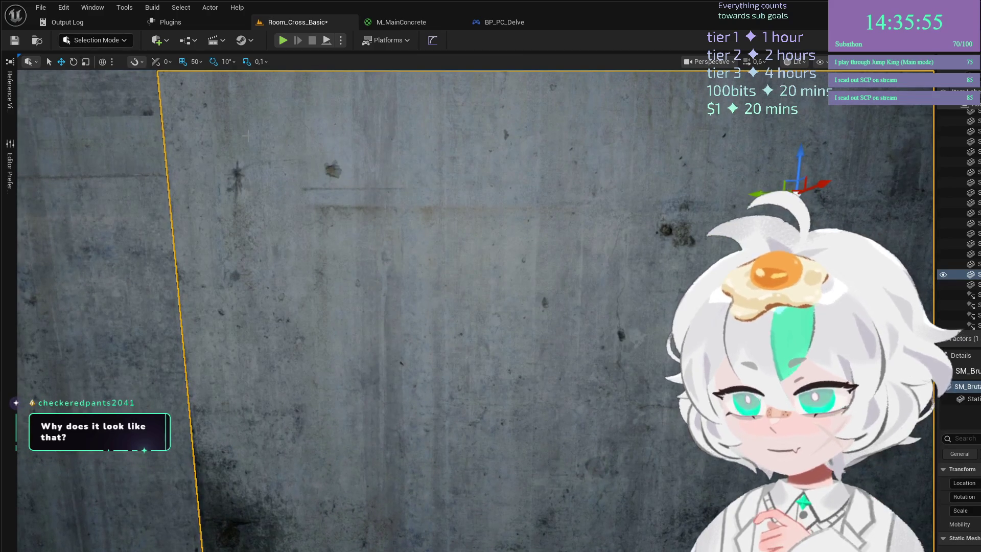
# Switch back to Mesh Paint vertex colour mode and pick the Paint tool for the concrete wall.
pyautogui.hotkey('shift', '4')
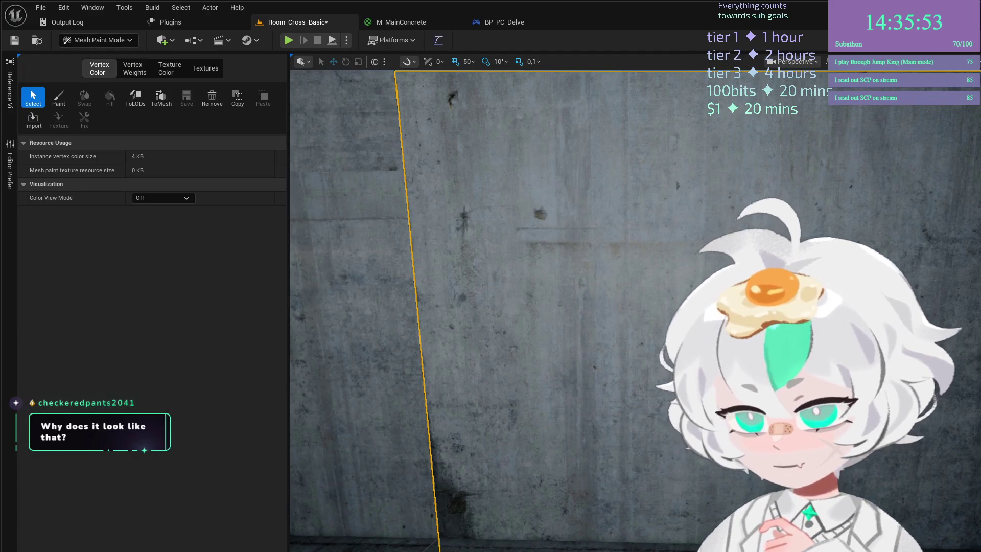
pyautogui.hotkey('shift', '3')
pyautogui.hotkey('shift', '4')
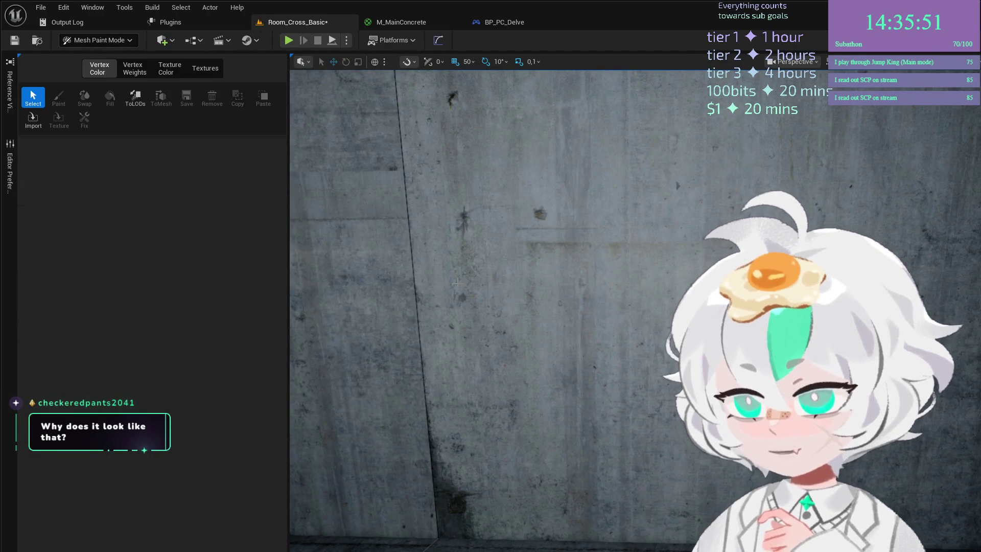
pyautogui.scroll(-5, 581, 383)
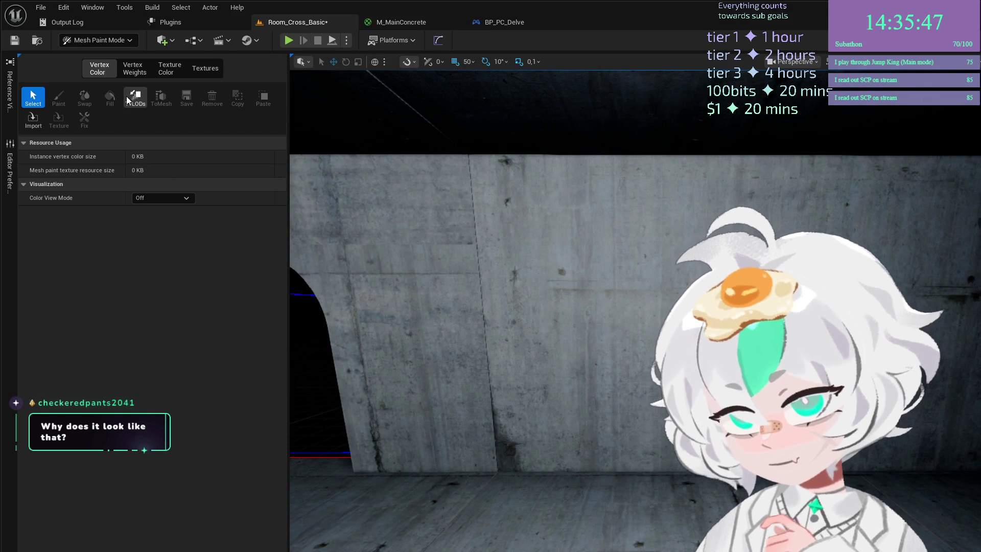
pyautogui.click(562, 307)
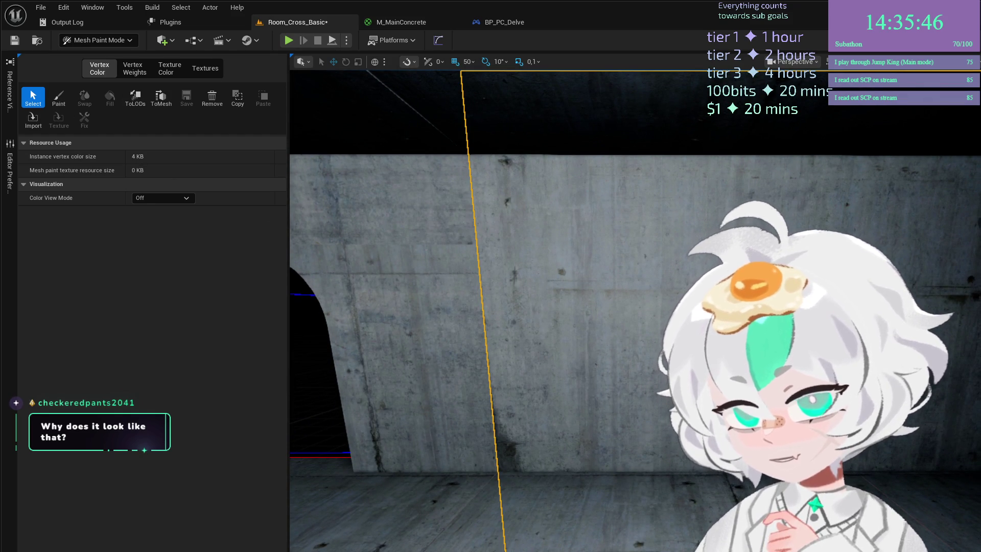
pyautogui.click(57, 103)
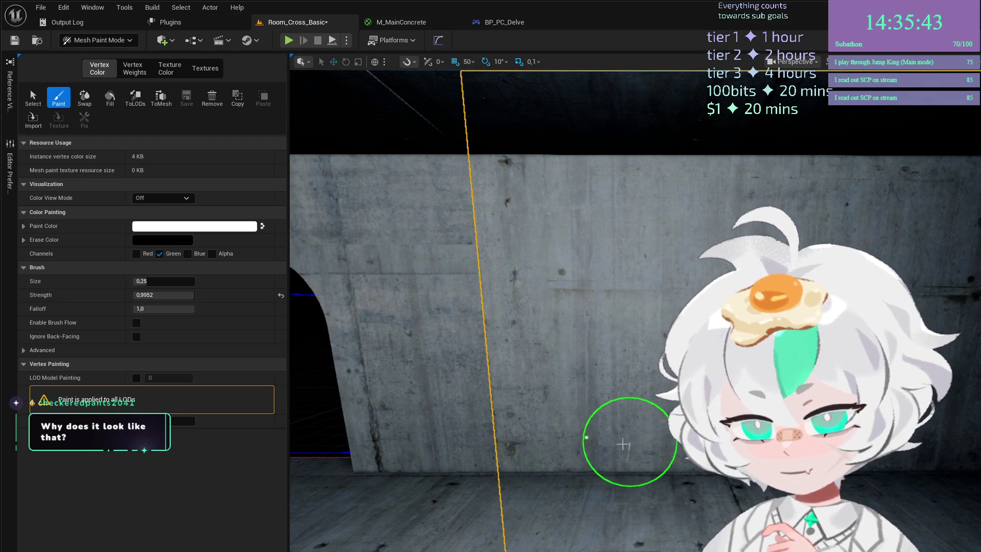
# Paint dark grime patches on the lower wall and along its upper band.
pyautogui.moveTo(588, 442)
pyautogui.mouseDown()
pyautogui.moveTo(435, 450)
pyautogui.moveTo(600, 455)
pyautogui.mouseUp()
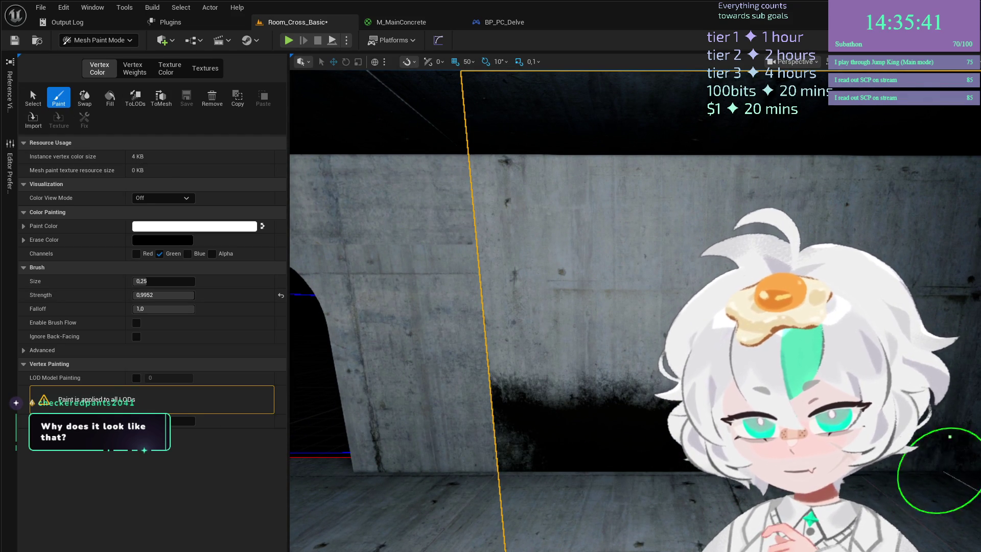
pyautogui.moveTo(495, 364)
pyautogui.mouseDown()
pyautogui.moveTo(526, 383)
pyautogui.moveTo(467, 417)
pyautogui.moveTo(531, 424)
pyautogui.mouseUp()
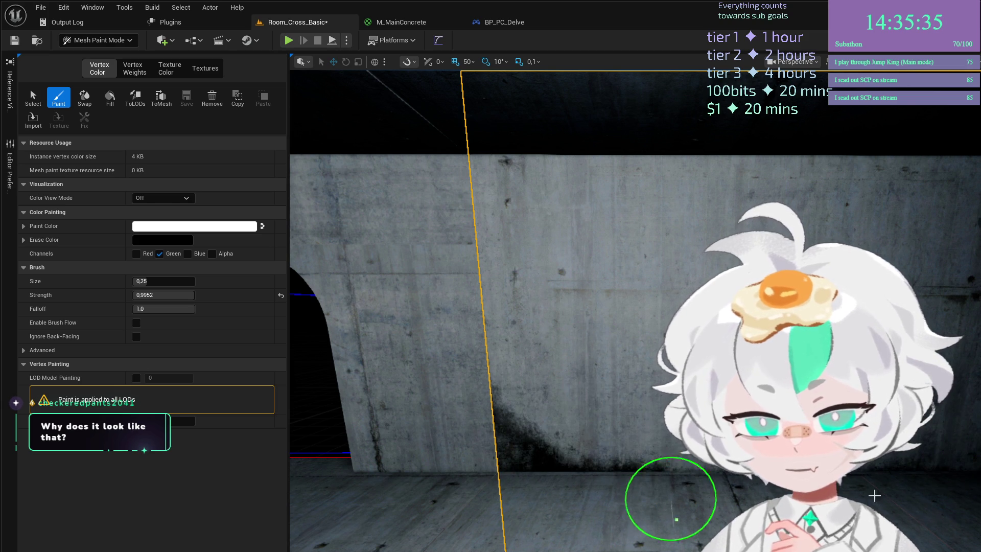
pyautogui.rightClick(572, 316)
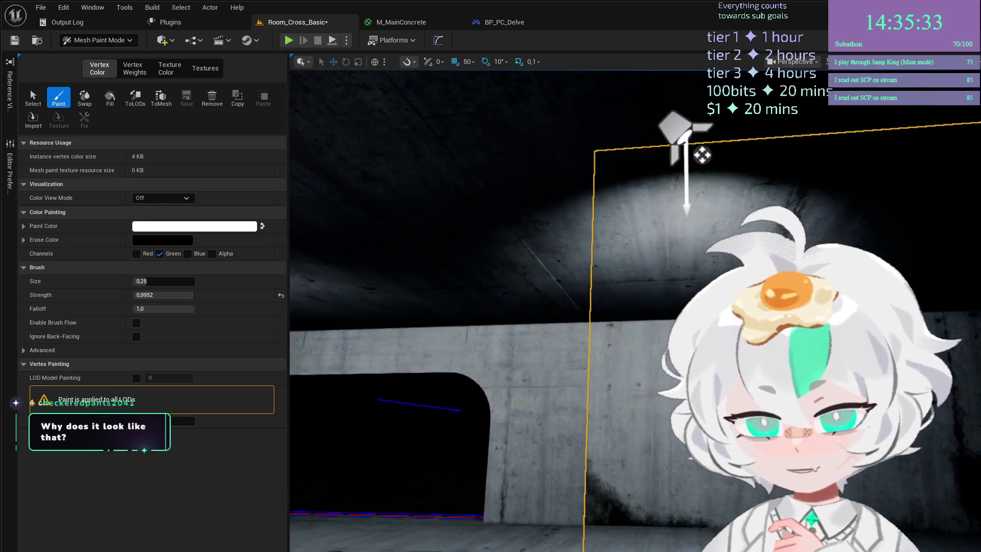
pyautogui.click(624, 317)
pyautogui.moveTo(624, 318); pyautogui.dragTo(357, 337)
# Set the brush size to 0.3196 and strength to 0.3632.
pyautogui.rightClick(379, 319)
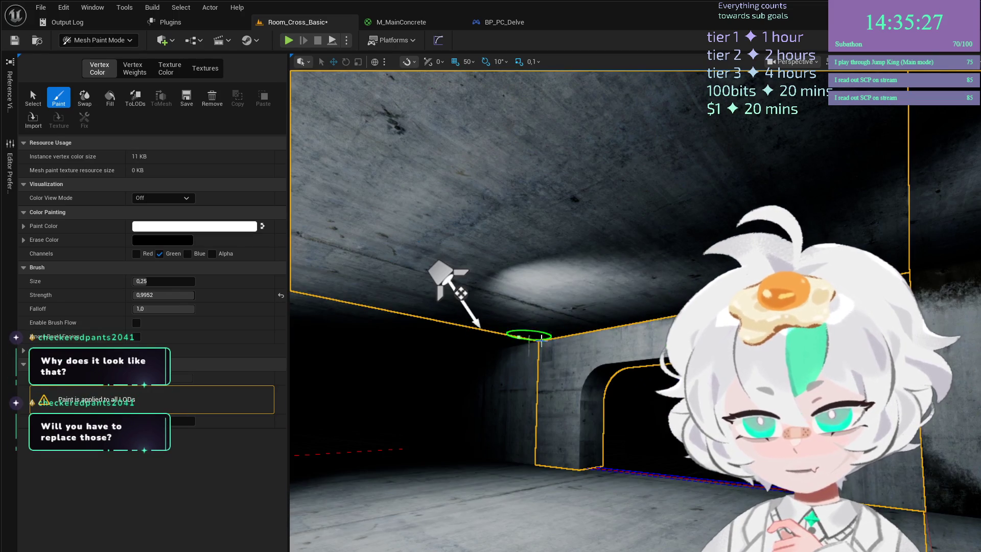
pyautogui.moveTo(501, 339); pyautogui.dragTo(905, 519)
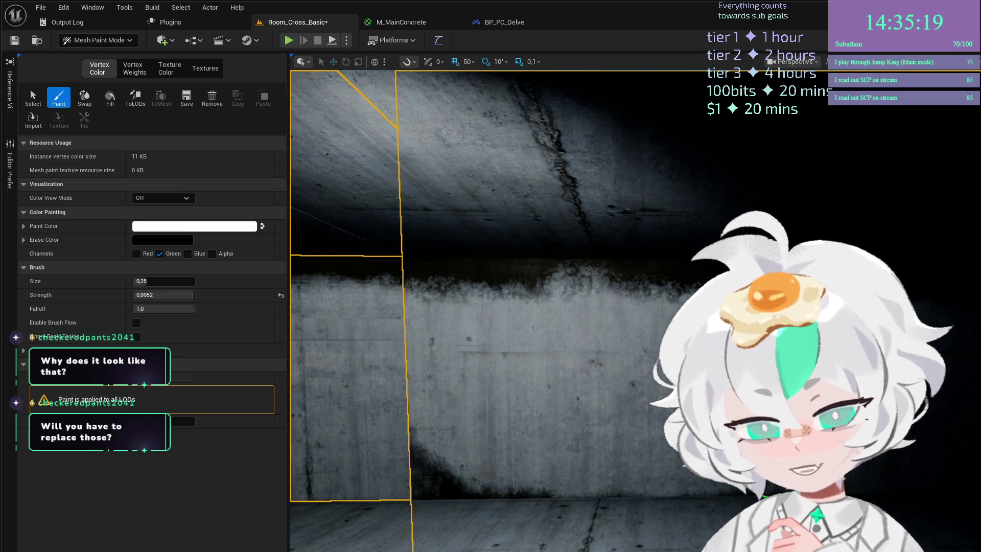
pyautogui.moveTo(501, 340); pyautogui.dragTo(502, 339)
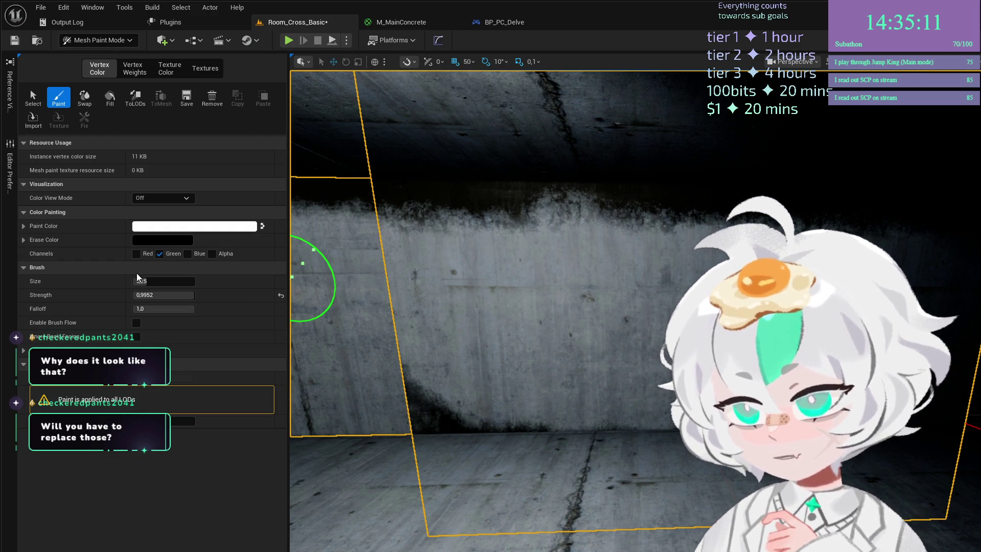
pyautogui.moveTo(157, 279)
pyautogui.mouseDown()
pyautogui.moveTo(173, 279)
pyautogui.moveTo(169, 294)
pyautogui.moveTo(155, 295)
pyautogui.mouseUp()
pyautogui.click(163, 295)
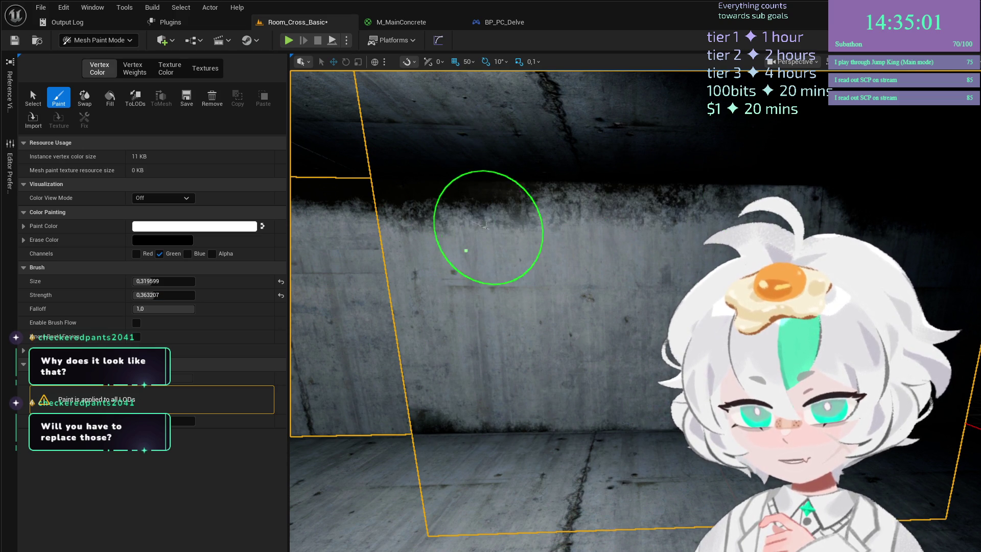
# Brush dark grime along the doorway walls, floor edges and the wall beside the arched opening.
pyautogui.scroll(-5, 700, 259)
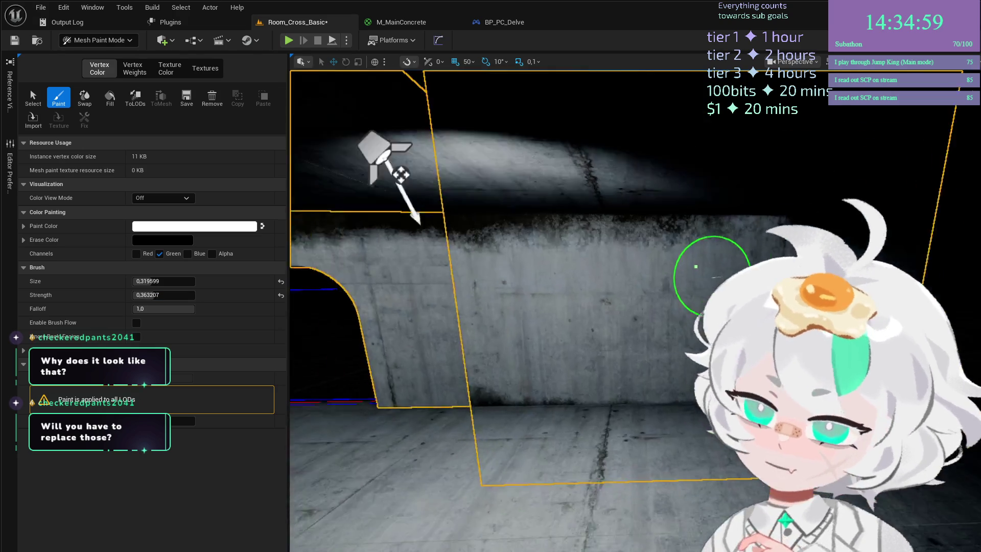
pyautogui.scroll(5, 688, 310)
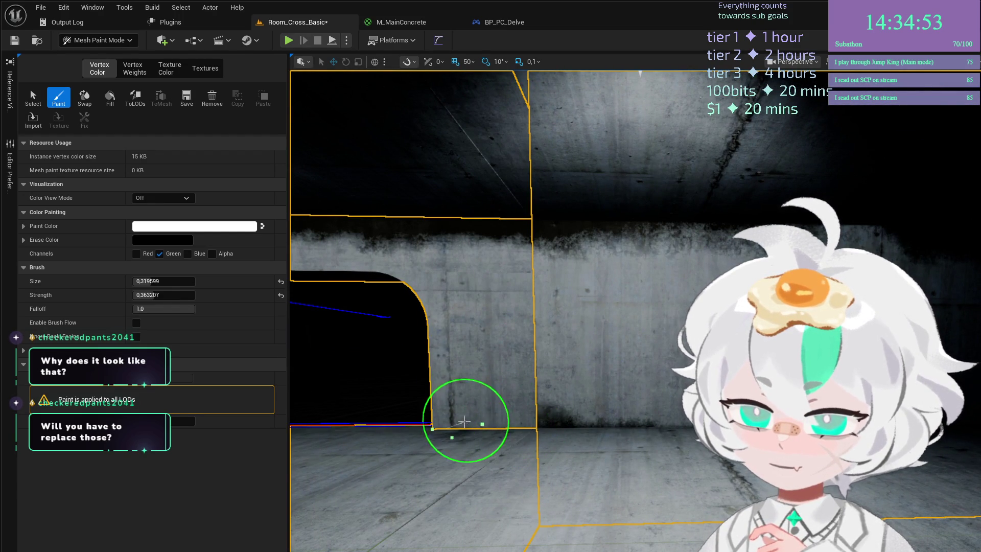
pyautogui.moveTo(637, 436)
pyautogui.mouseDown()
pyautogui.moveTo(575, 408)
pyautogui.moveTo(588, 456)
pyautogui.moveTo(507, 448)
pyautogui.moveTo(467, 460)
pyautogui.mouseUp()
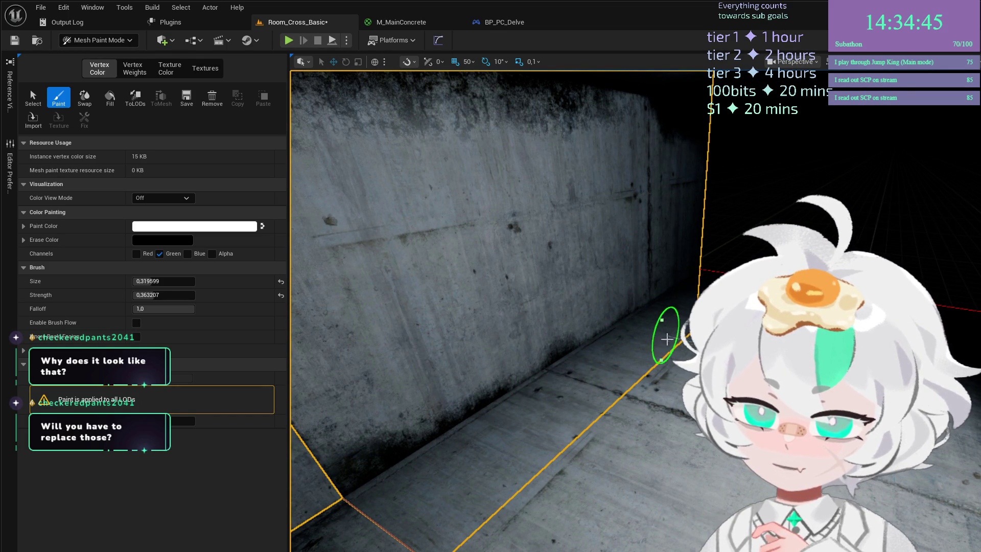
pyautogui.moveTo(466, 460)
pyautogui.mouseDown()
pyautogui.moveTo(399, 455)
pyautogui.moveTo(580, 430)
pyautogui.moveTo(598, 416)
pyautogui.moveTo(566, 410)
pyautogui.moveTo(943, 329)
pyautogui.moveTo(869, 358)
pyautogui.moveTo(657, 405)
pyautogui.moveTo(668, 470)
pyautogui.moveTo(657, 470)
pyautogui.moveTo(971, 543)
pyautogui.mouseUp()
pyautogui.moveTo(571, 445)
pyautogui.mouseDown()
pyautogui.moveTo(536, 450)
pyautogui.moveTo(571, 445)
pyautogui.mouseUp()
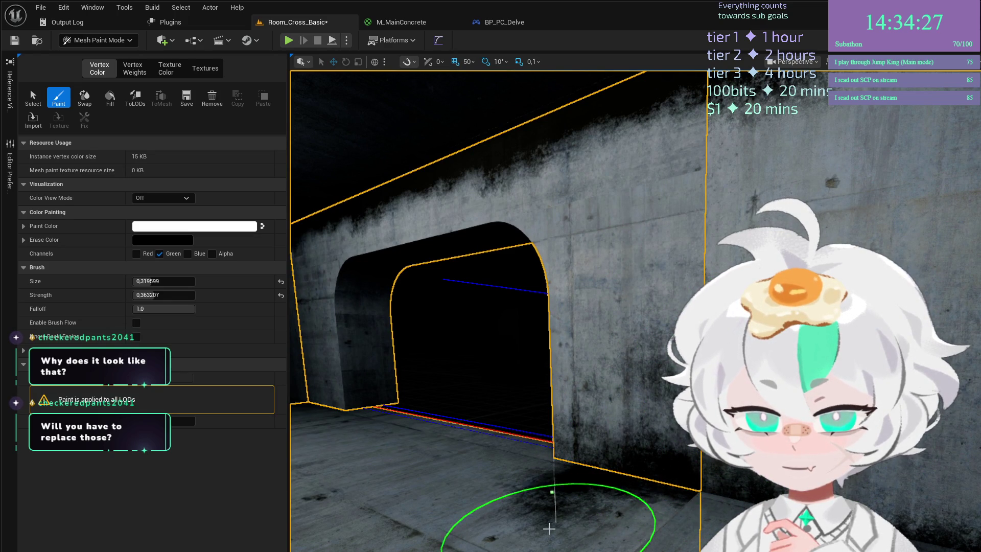
pyautogui.moveTo(547, 493)
pyautogui.mouseDown()
pyautogui.moveTo(517, 484)
pyautogui.moveTo(547, 434)
pyautogui.moveTo(503, 482)
pyautogui.moveTo(361, 531)
pyautogui.moveTo(571, 523)
pyautogui.moveTo(620, 535)
pyautogui.moveTo(580, 519)
pyautogui.moveTo(557, 546)
pyautogui.moveTo(405, 532)
pyautogui.moveTo(754, 494)
pyautogui.mouseUp()
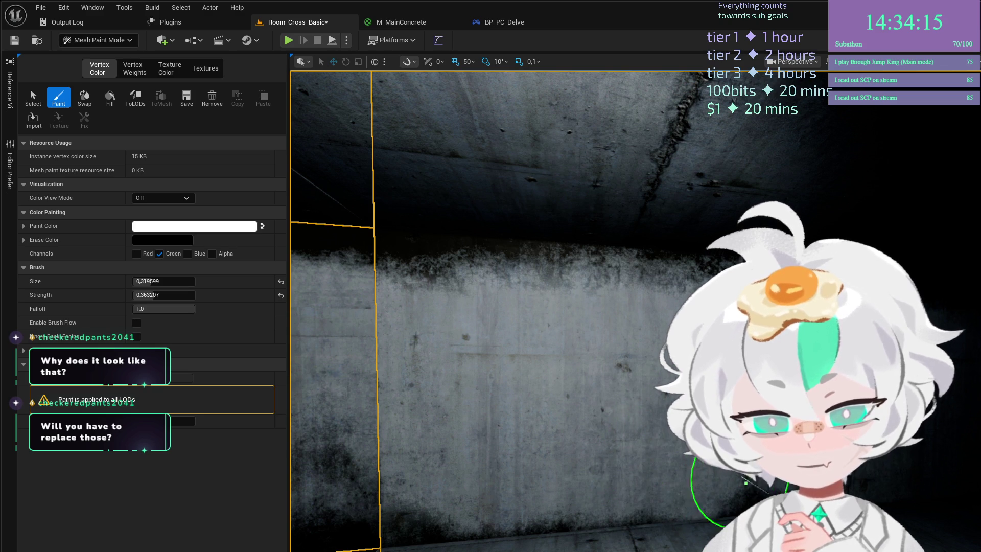
pyautogui.moveTo(581, 402)
pyautogui.mouseDown()
pyautogui.moveTo(573, 406)
pyautogui.moveTo(569, 384)
pyautogui.moveTo(570, 403)
pyautogui.mouseUp()
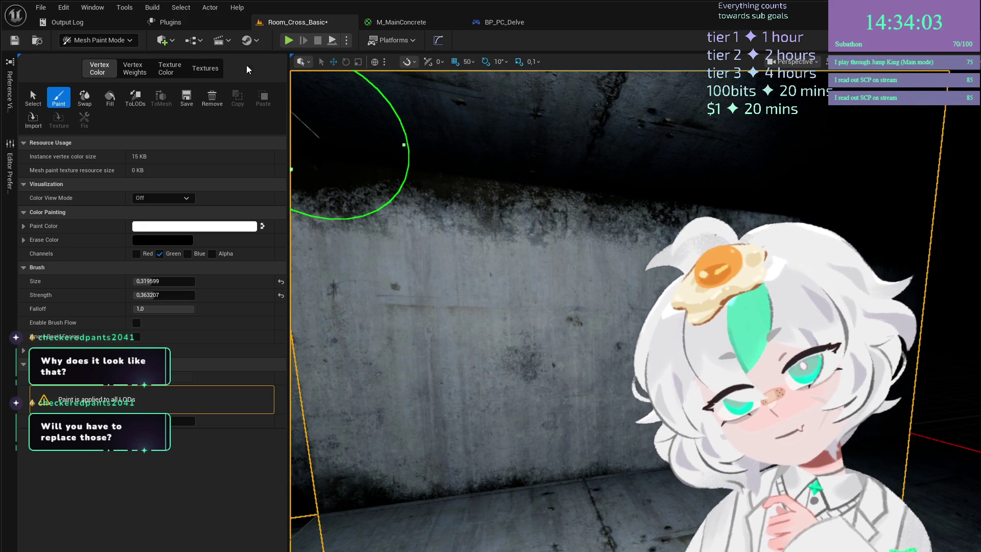
# Select another wall piece and bring up its SM_Brutalist_01_Floor_A mesh in the Static Mesh Editor.
pyautogui.click(33, 98)
pyautogui.click(56, 102)
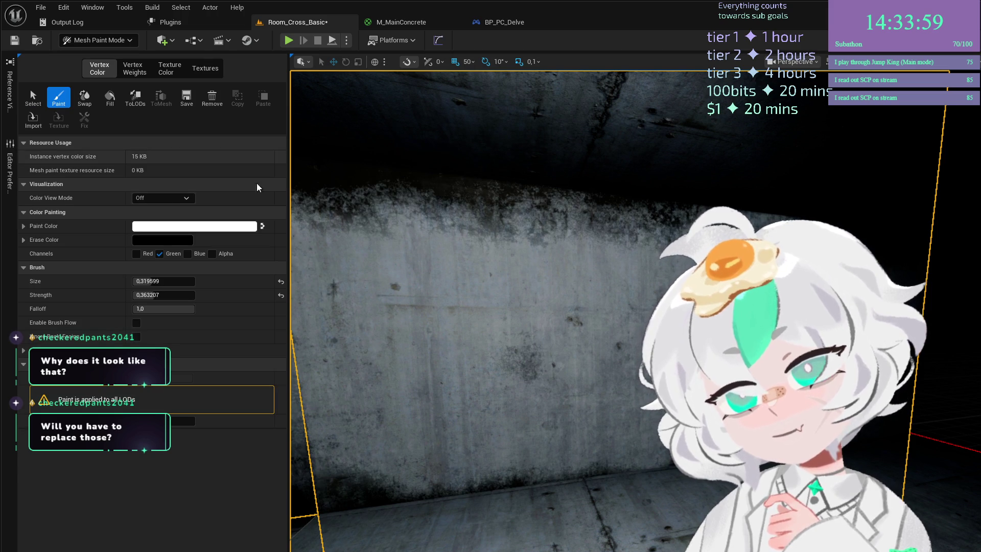
pyautogui.click(33, 99)
pyautogui.moveTo(481, 201)
pyautogui.mouseDown()
pyautogui.moveTo(624, 263)
pyautogui.moveTo(629, 306)
pyautogui.moveTo(598, 192)
pyautogui.moveTo(601, 205)
pyautogui.mouseUp()
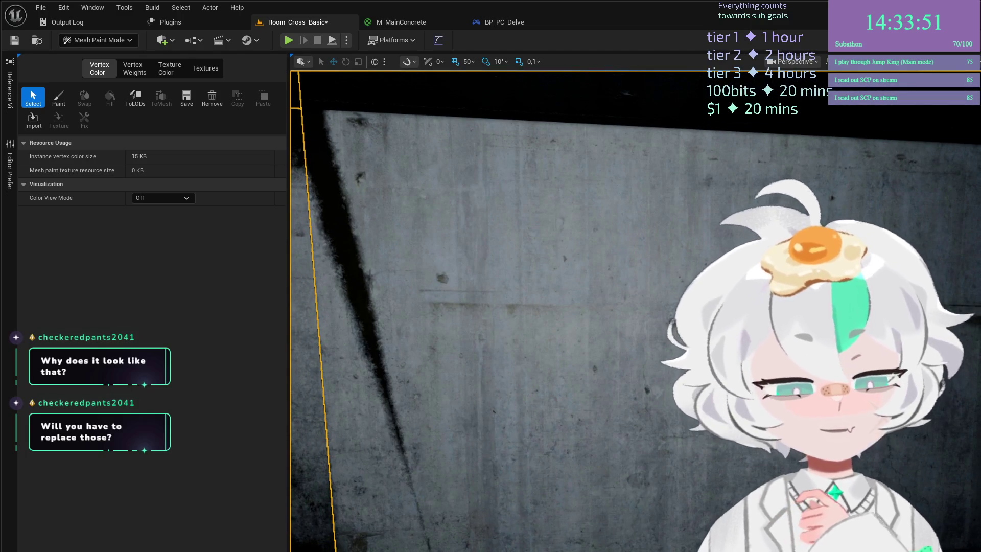
pyautogui.moveTo(601, 205); pyautogui.dragTo(600, 205)
pyautogui.click(634, 358)
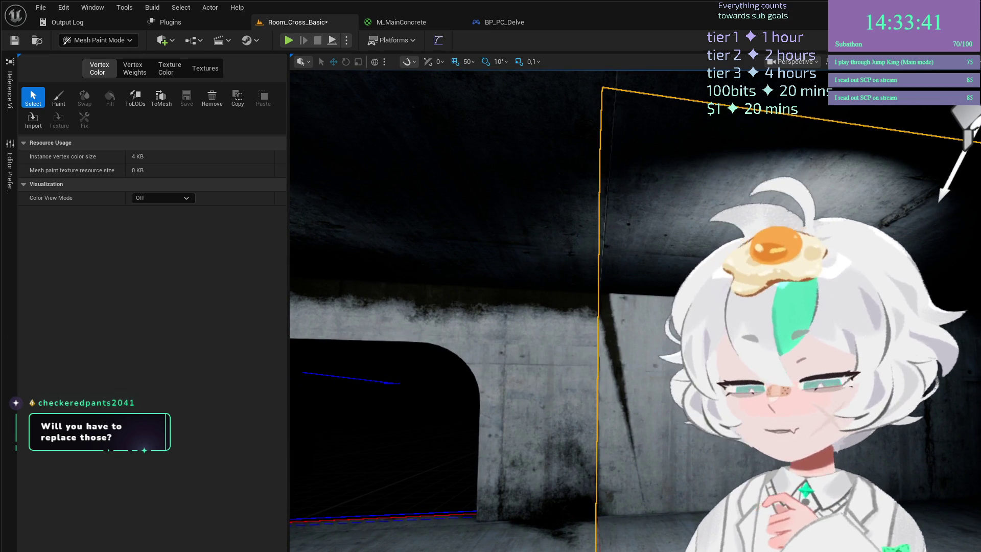
pyautogui.hotkey('ctrl', 'e')
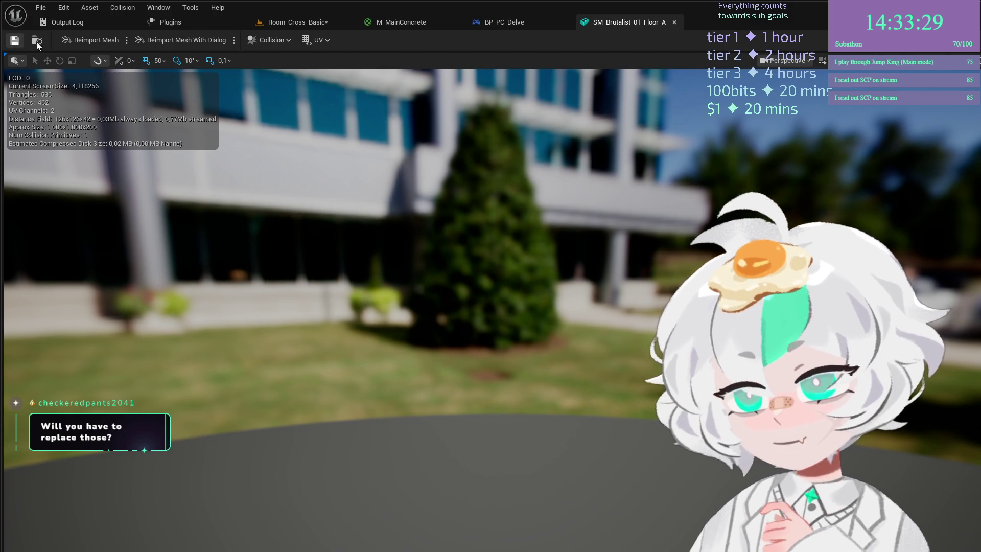
# Back in Room_Cross_Basic, play-test the level with Alt+P, showing the oxygen and temperature HUD warnings.
pyautogui.click(333, 23)
pyautogui.scroll(-10, 636, 310)
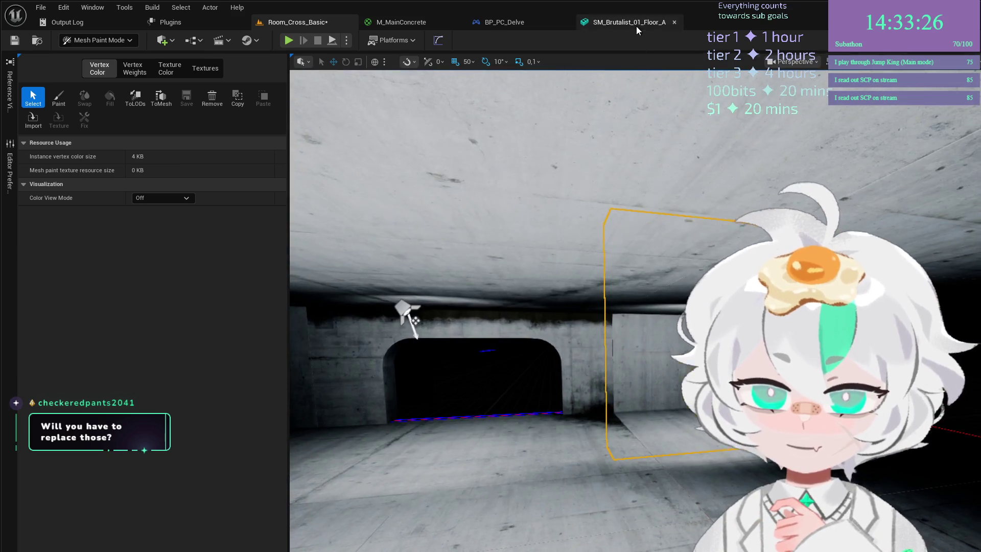
pyautogui.click(637, 23)
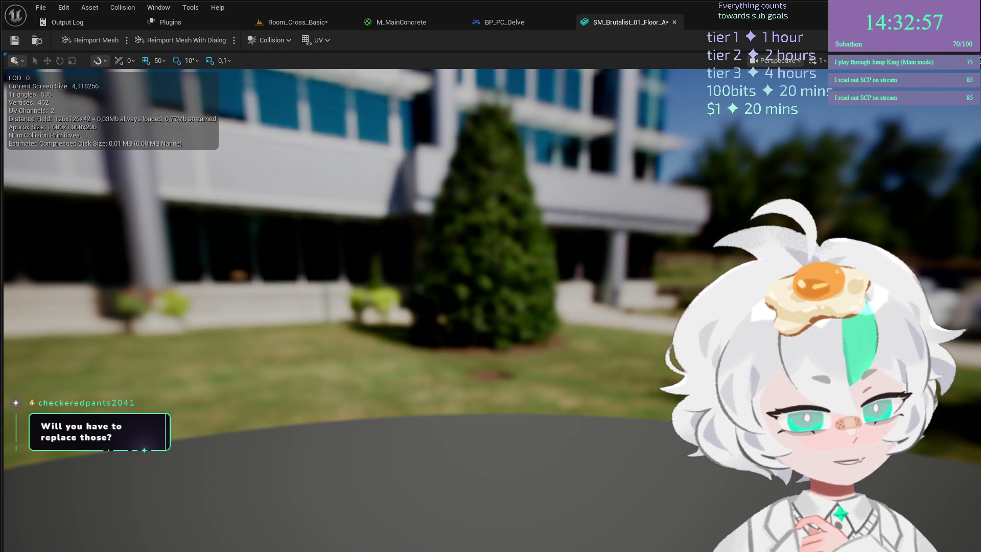
pyautogui.click(274, 20)
pyautogui.moveTo(442, 79); pyautogui.dragTo(483, 77)
pyautogui.hotkey('alt', 'p')
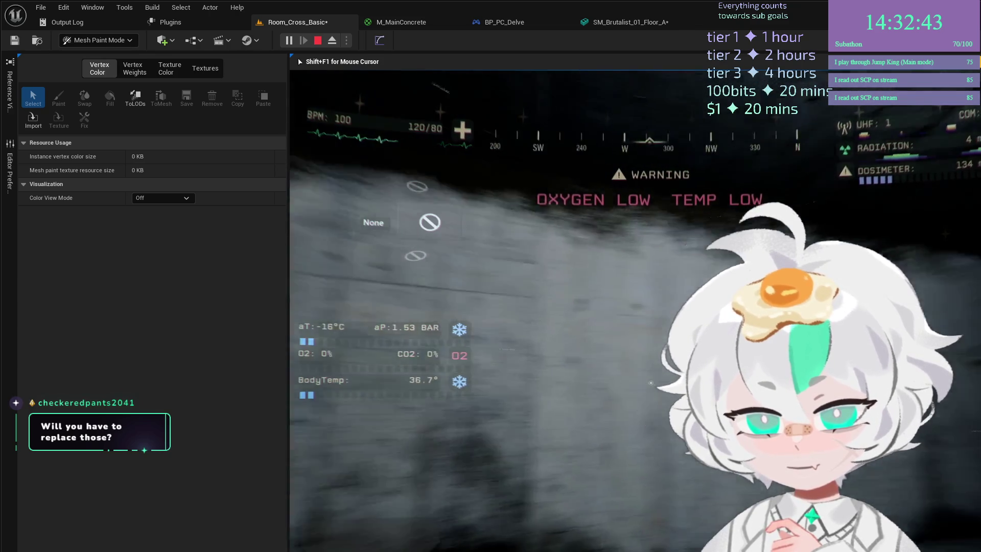
# End the play-test and resume vertex painting on the Red channel instead of Green.
pyautogui.press('Escape')
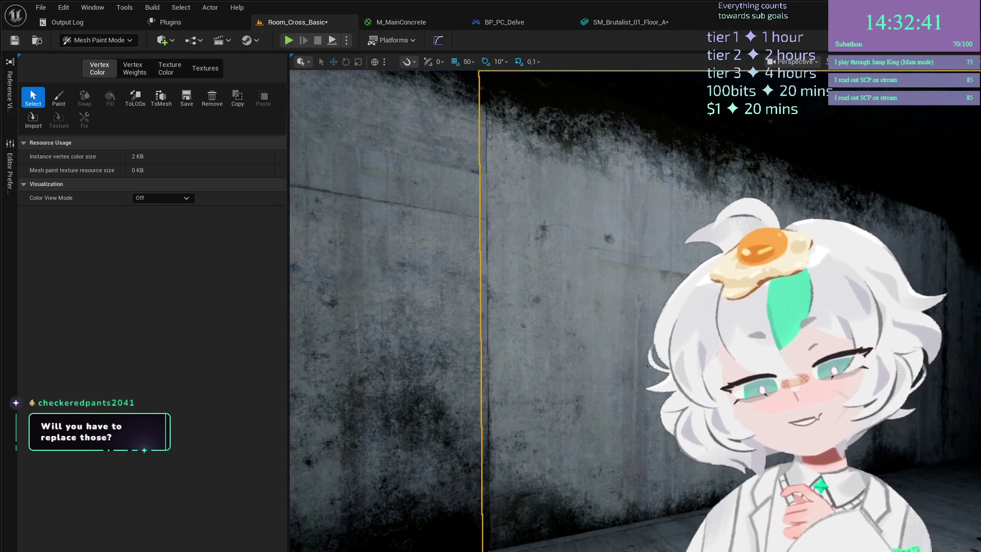
pyautogui.click(68, 104)
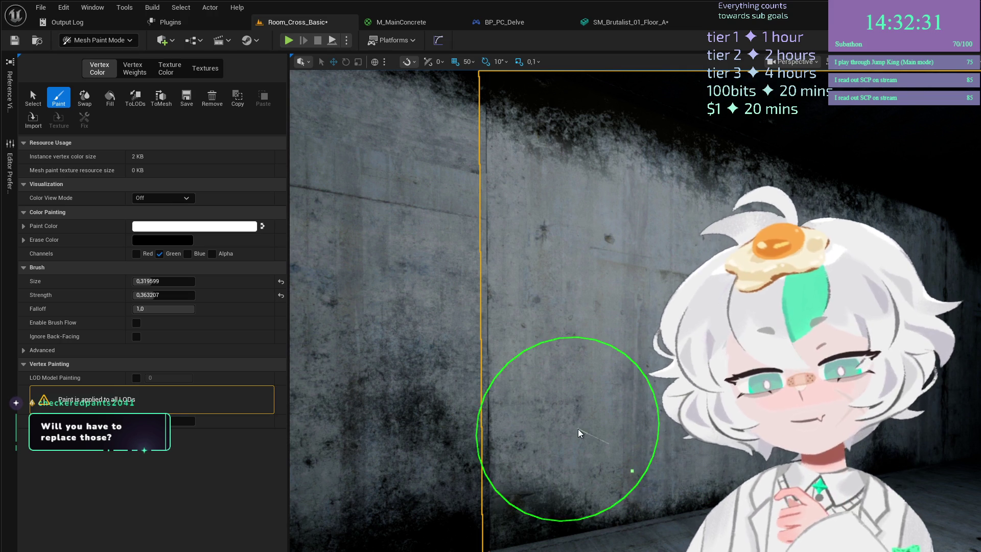
pyautogui.click(160, 254)
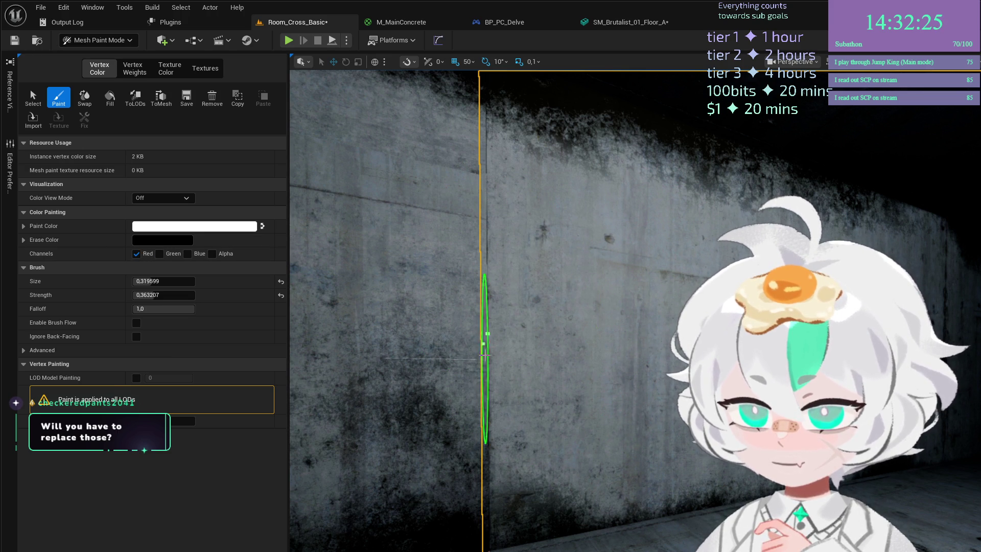
# Set the brush size to 1.0, then 0.453605, with strength 1.0.
pyautogui.scroll(-10, 488, 327)
pyautogui.scroll(5, 516, 317)
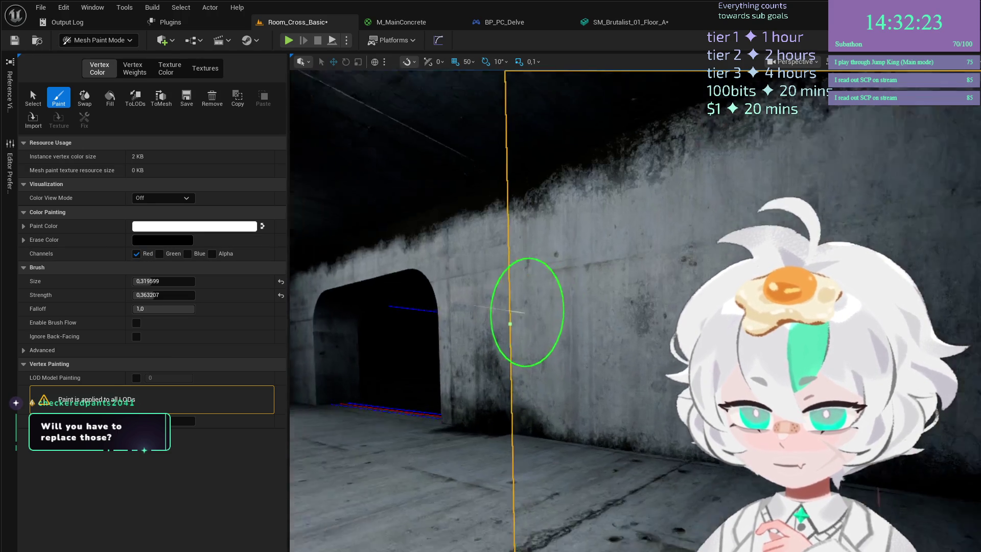
pyautogui.scroll(3, 767, 435)
pyautogui.scroll(5, 682, 466)
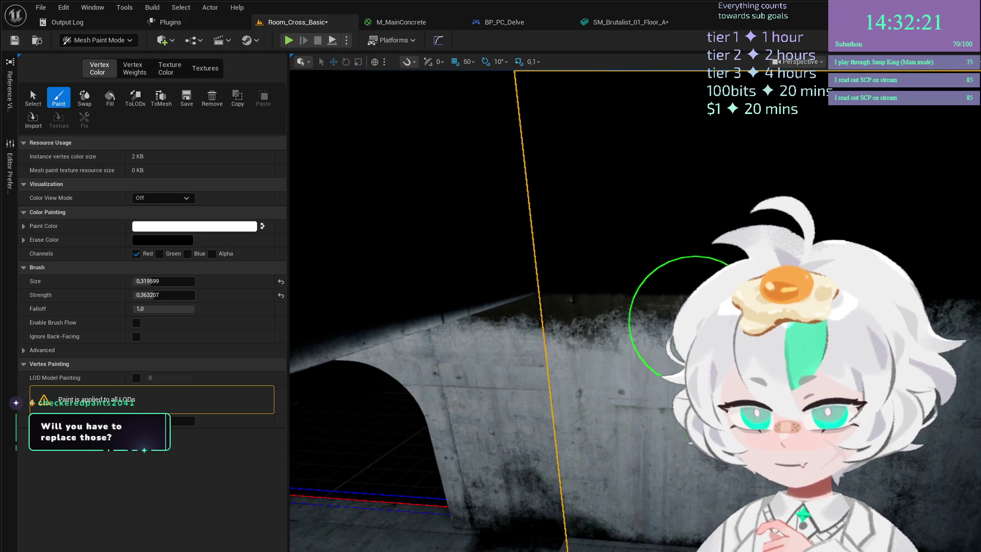
pyautogui.scroll(-2, 683, 467)
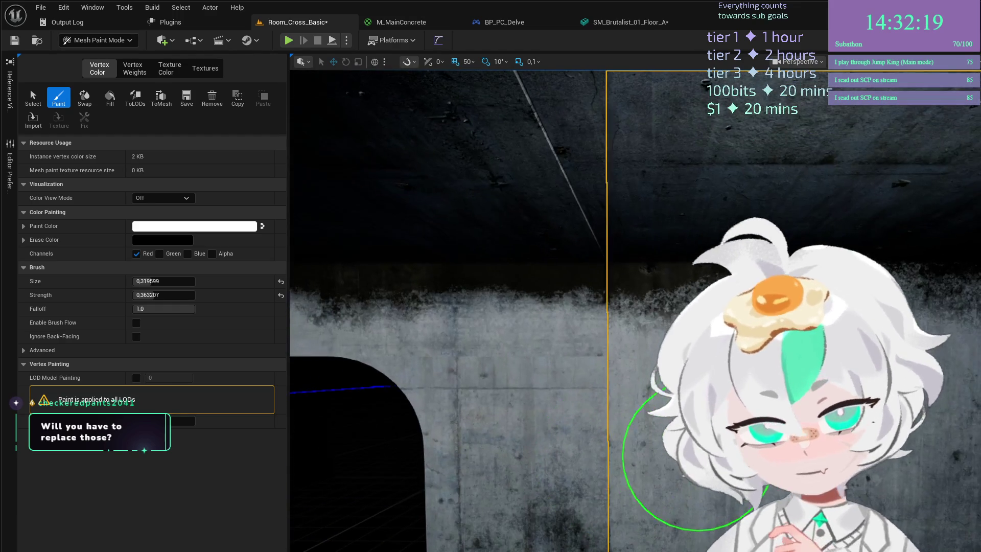
pyautogui.moveTo(160, 283); pyautogui.dragTo(215, 282)
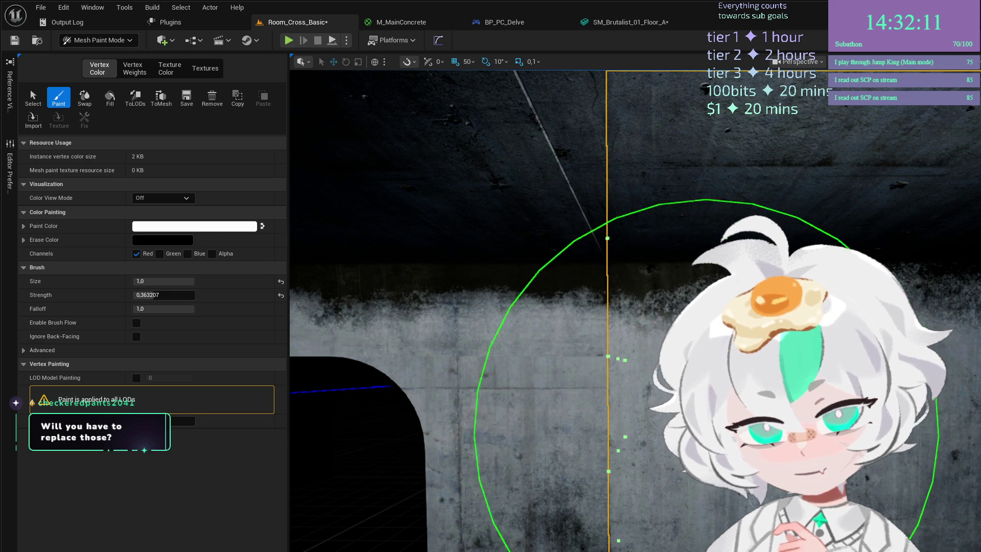
pyautogui.press('d')
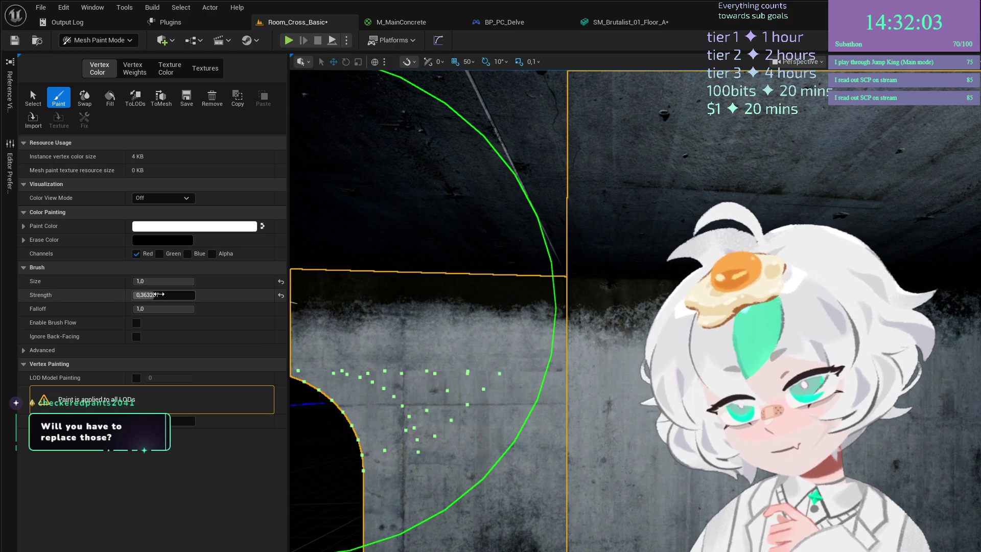
pyautogui.moveTo(153, 295)
pyautogui.mouseDown()
pyautogui.moveTo(156, 281)
pyautogui.moveTo(138, 281)
pyautogui.moveTo(189, 295)
pyautogui.mouseUp()
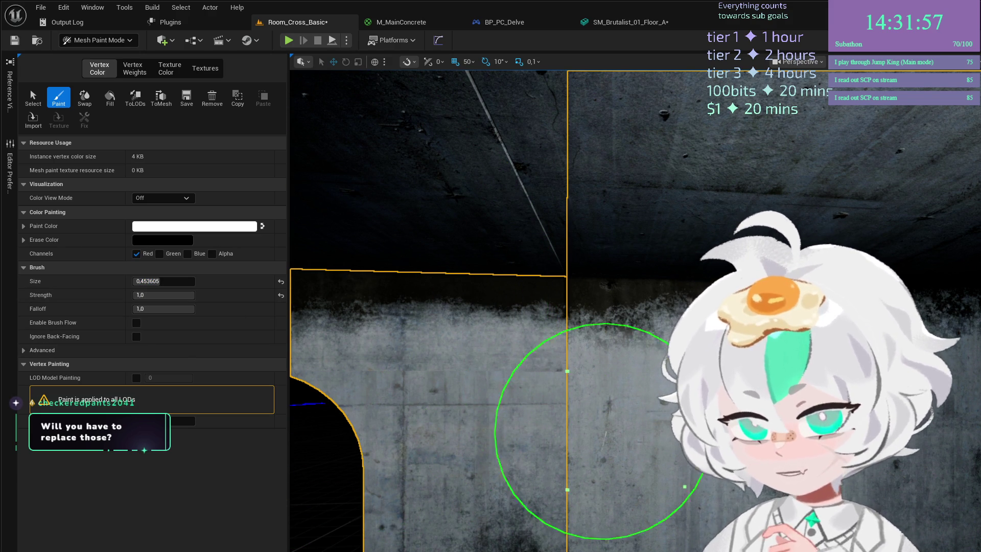
# Darken the arched wall piece's upper band with red-channel vertex paint.
pyautogui.moveTo(684, 486)
pyautogui.mouseDown()
pyautogui.moveTo(618, 416)
pyautogui.moveTo(723, 383)
pyautogui.moveTo(577, 355)
pyautogui.mouseUp()
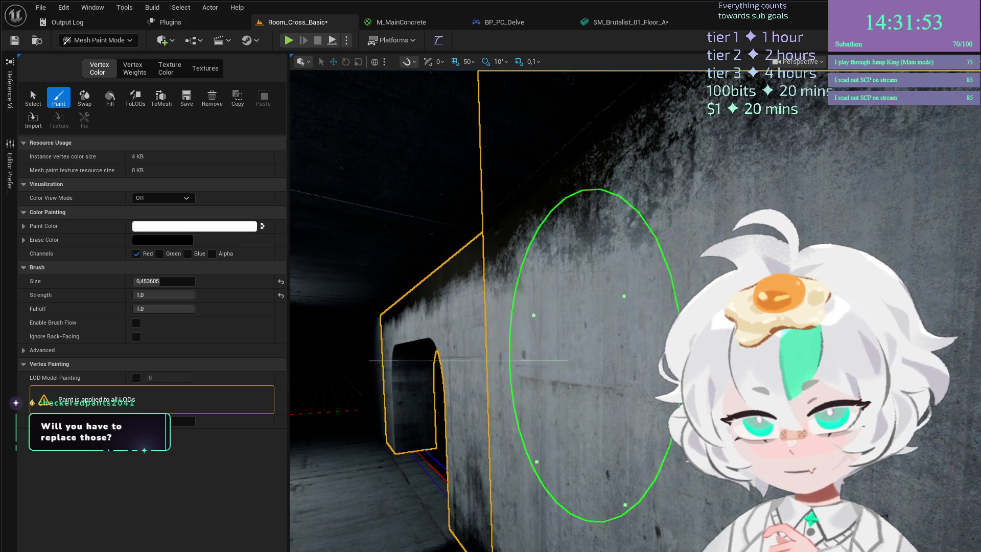
pyautogui.moveTo(537, 406); pyautogui.dragTo(674, 388)
pyautogui.moveTo(589, 294); pyautogui.dragTo(504, 296)
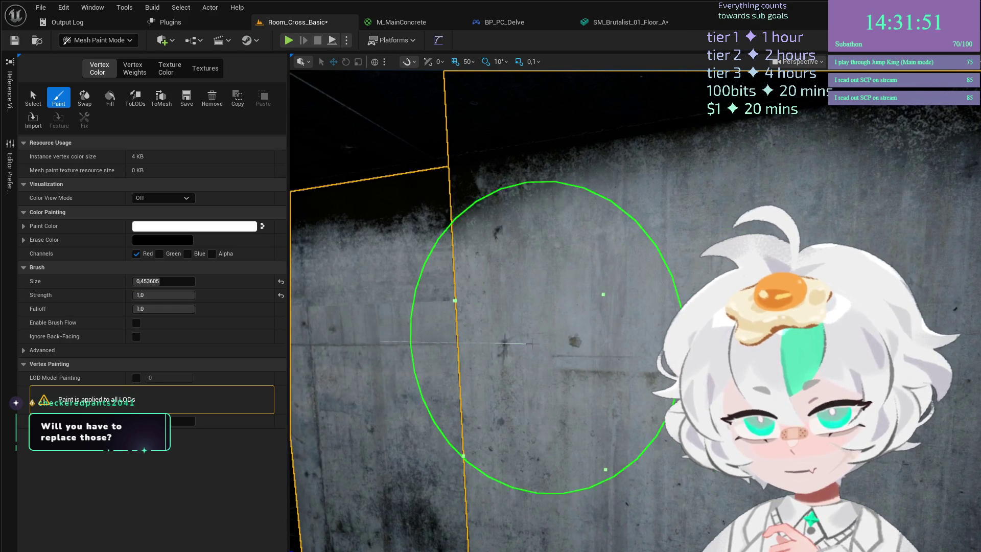
pyautogui.moveTo(604, 294)
pyautogui.mouseDown()
pyautogui.moveTo(555, 303)
pyautogui.moveTo(511, 332)
pyautogui.moveTo(451, 296)
pyautogui.moveTo(624, 307)
pyautogui.mouseUp()
pyautogui.moveTo(623, 460)
pyautogui.mouseDown()
pyautogui.moveTo(635, 511)
pyautogui.moveTo(635, 492)
pyautogui.mouseUp()
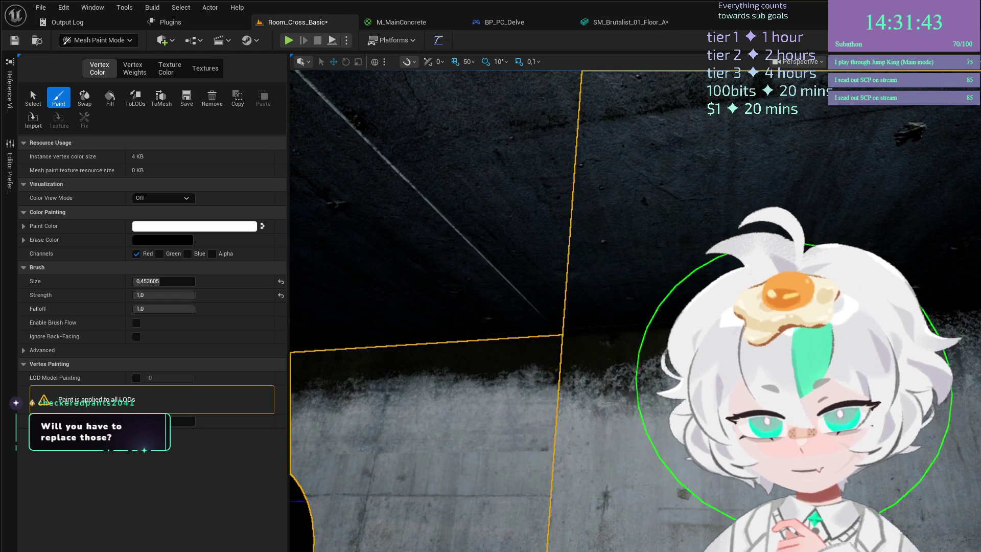
pyautogui.moveTo(487, 372)
pyautogui.mouseDown()
pyautogui.moveTo(580, 284)
pyautogui.moveTo(509, 271)
pyautogui.mouseUp()
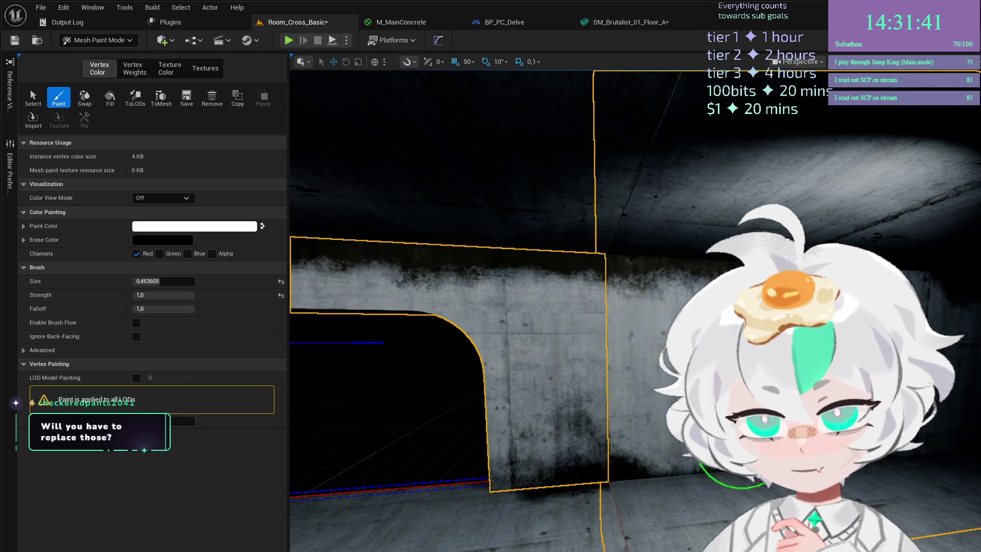
pyautogui.moveTo(418, 273); pyautogui.dragTo(587, 303)
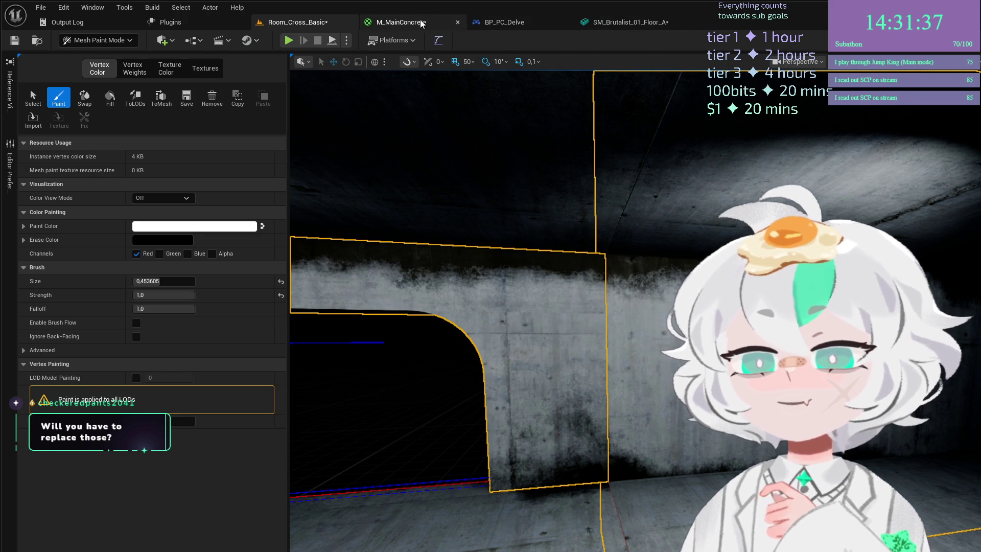
pyautogui.click(421, 20)
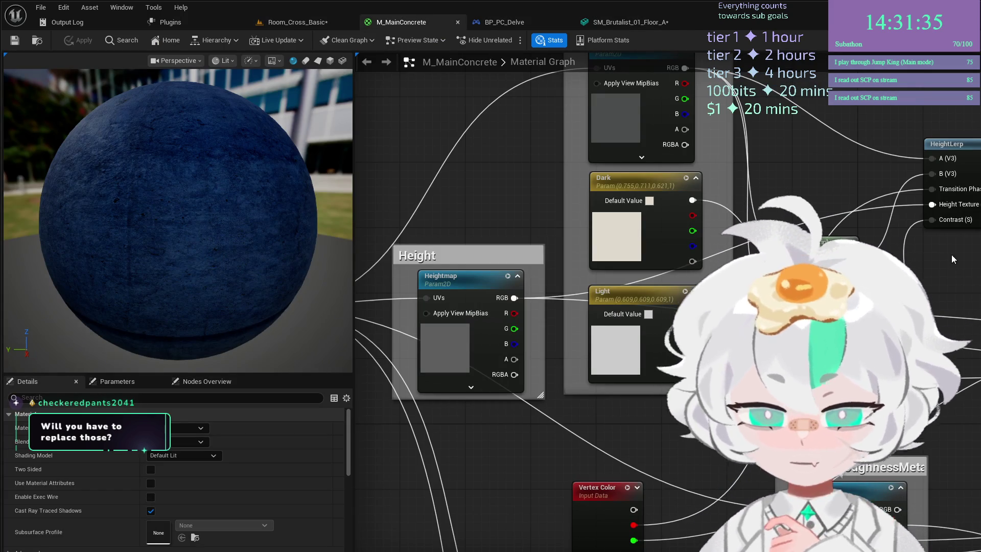
pyautogui.moveTo(734, 480); pyautogui.dragTo(975, 288)
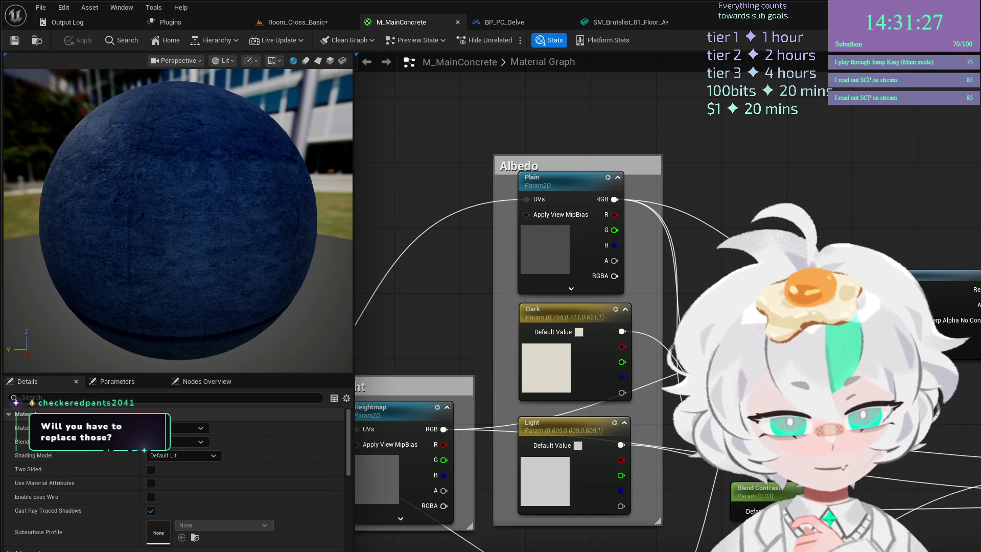
pyautogui.click(563, 165)
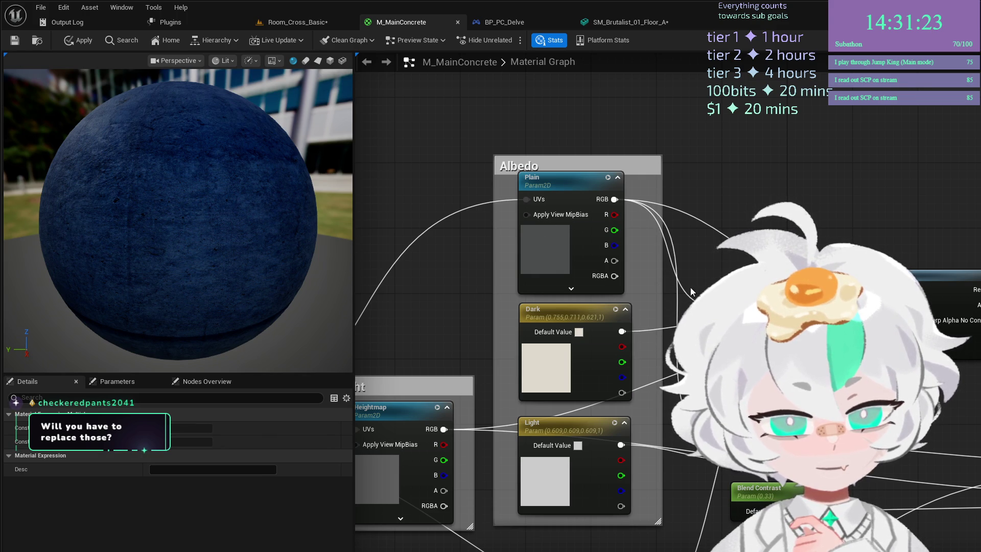
pyautogui.click(561, 391)
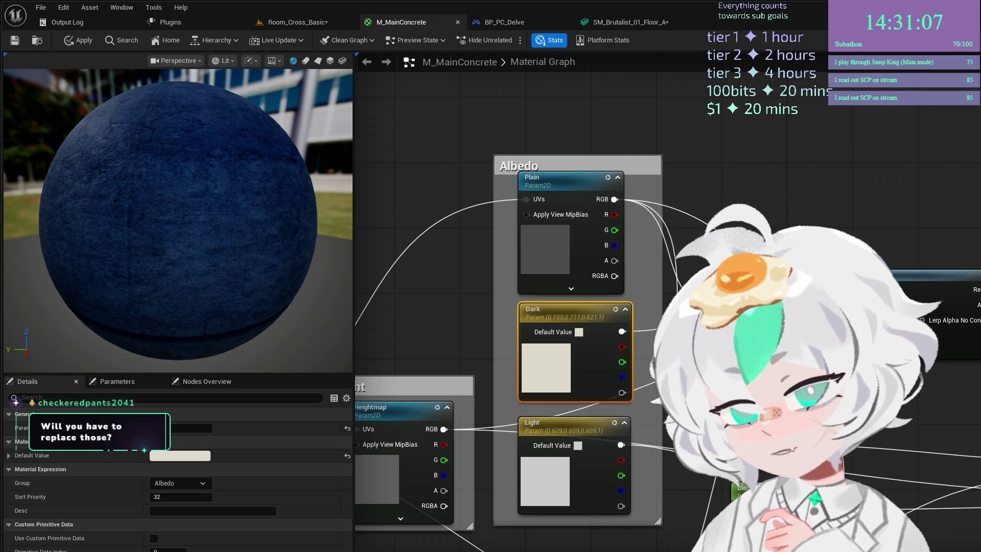
pyautogui.click(320, 25)
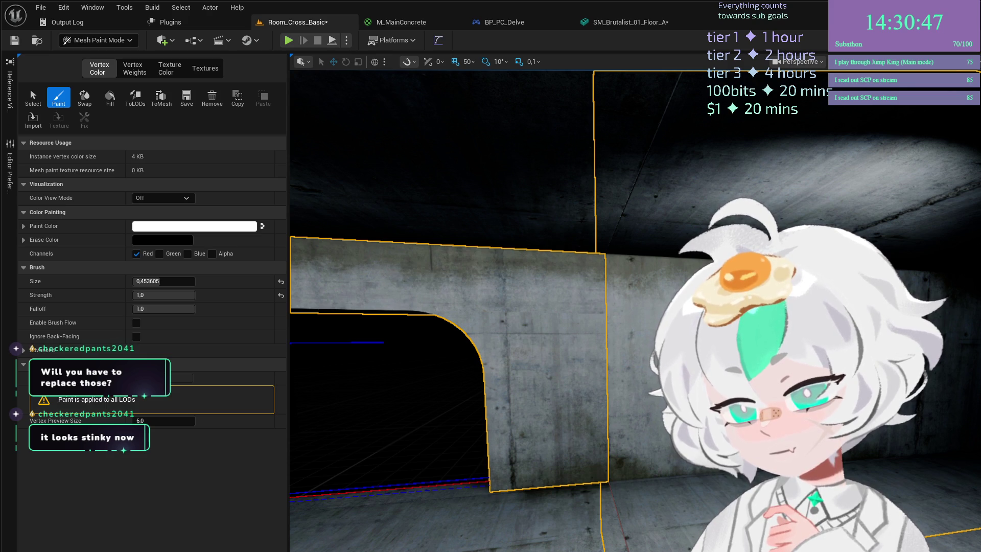
# Bring back the SM_Brutalist_01_Floor_A mesh editor, with MI_Concrete Platform_01 also open.
pyautogui.scroll(5, 429, 324)
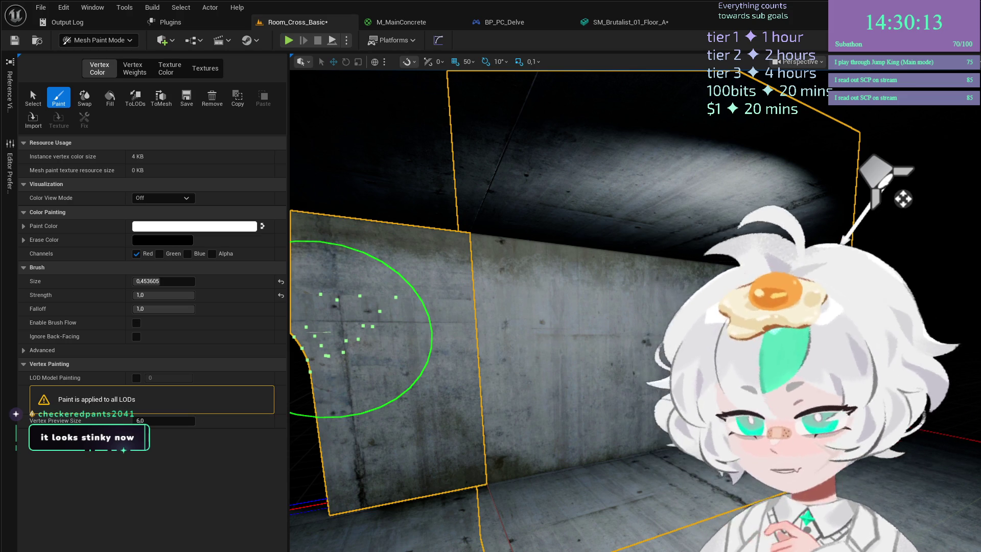
pyautogui.hotkey('alt', 'Tab')
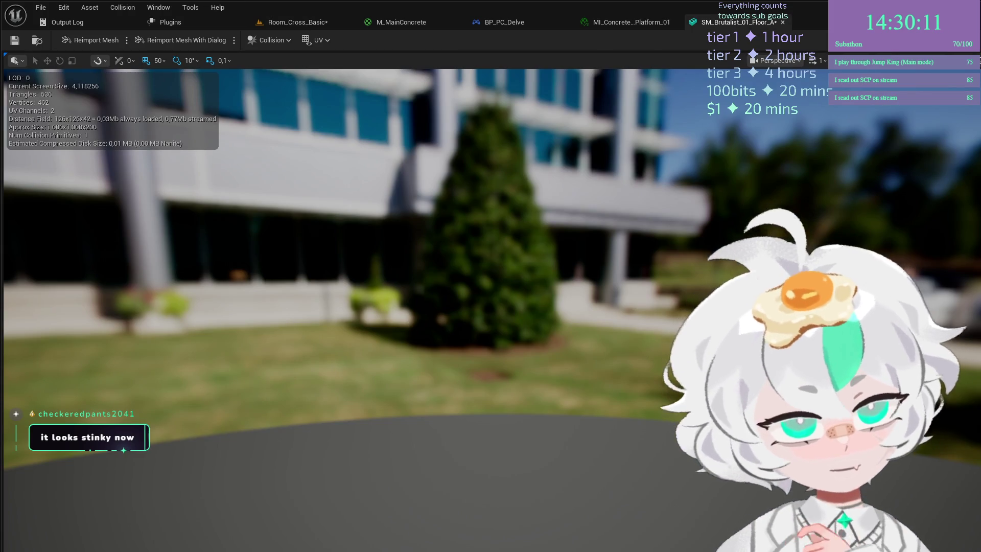
# Go back to the Room_Cross_Basic level and select the corridor wall mesh for painting.
pyautogui.click(296, 22)
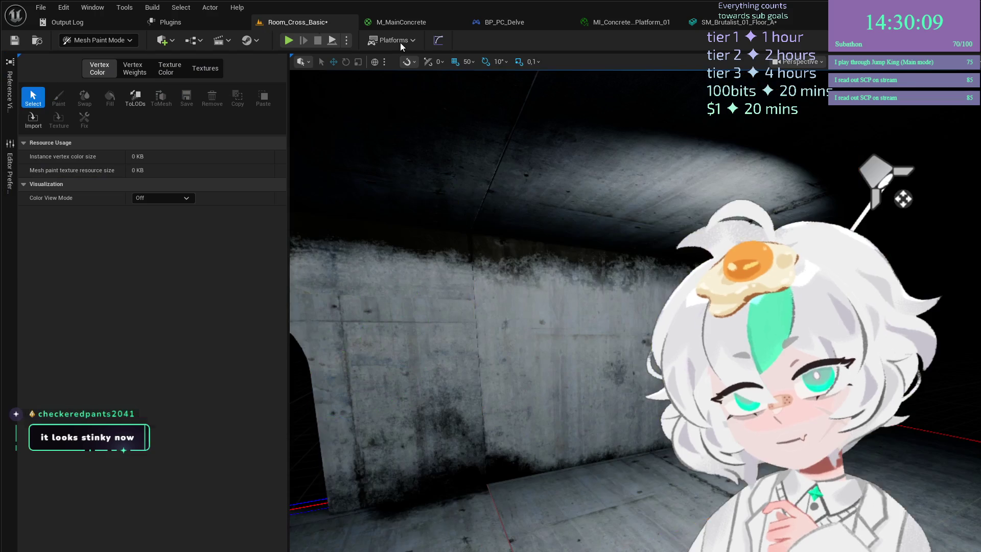
pyautogui.click(737, 23)
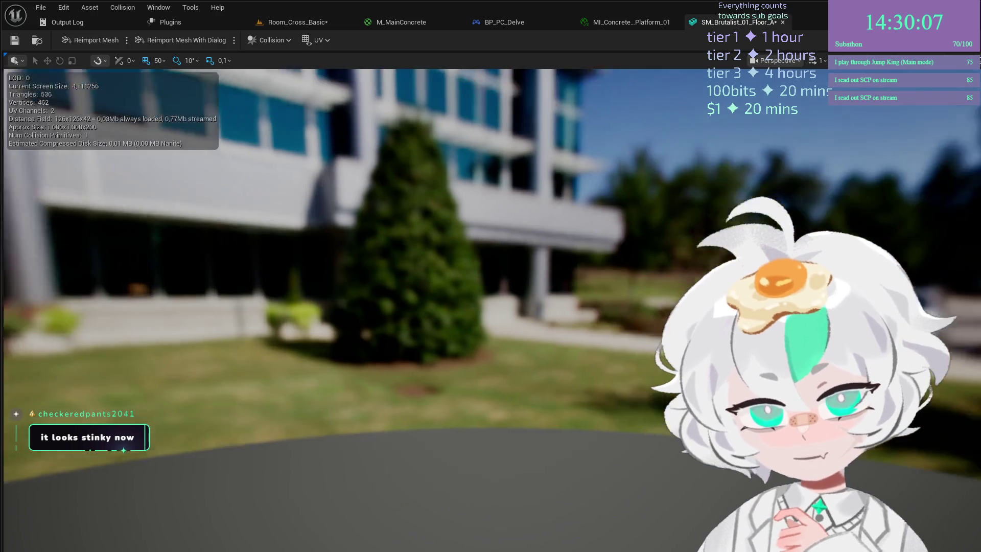
pyautogui.click(284, 22)
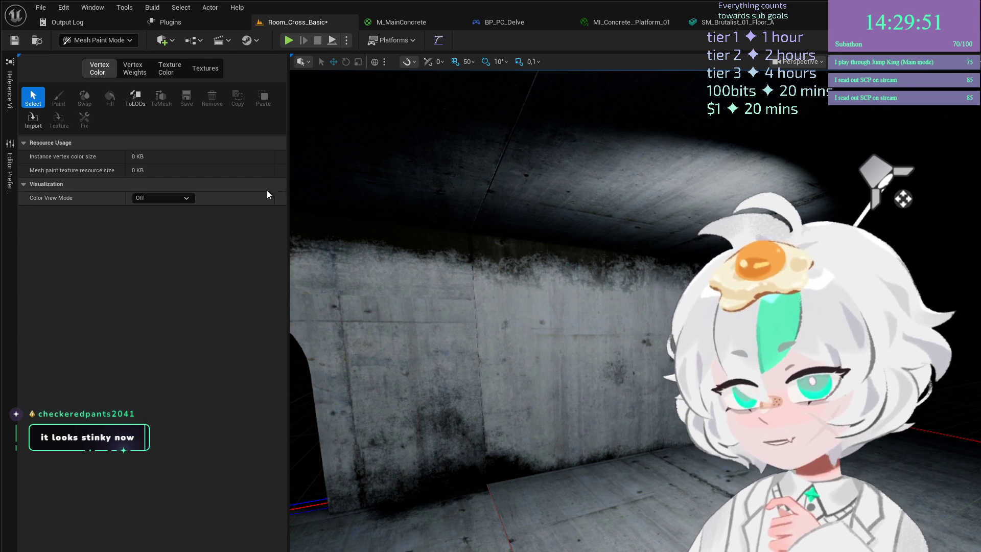
pyautogui.click(628, 22)
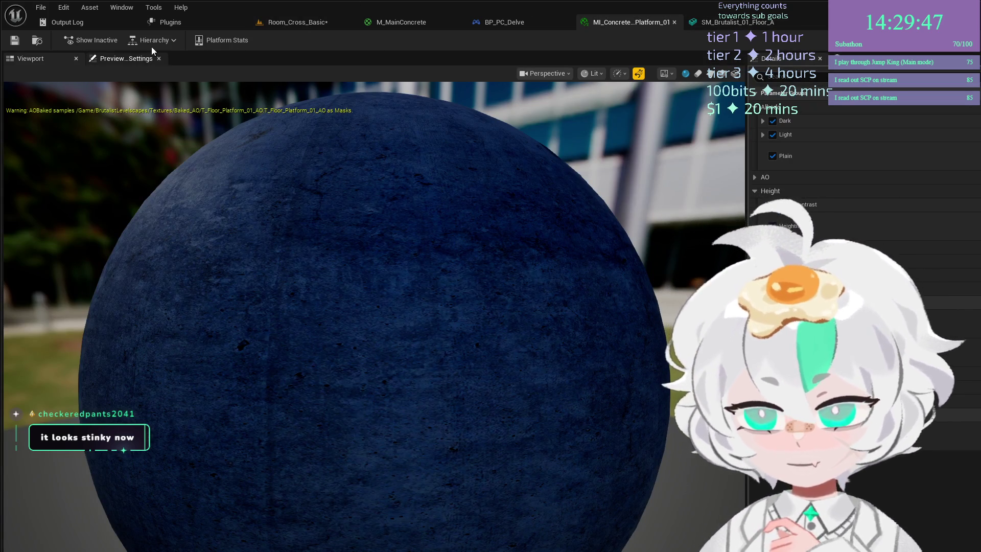
pyautogui.middleClick(617, 19)
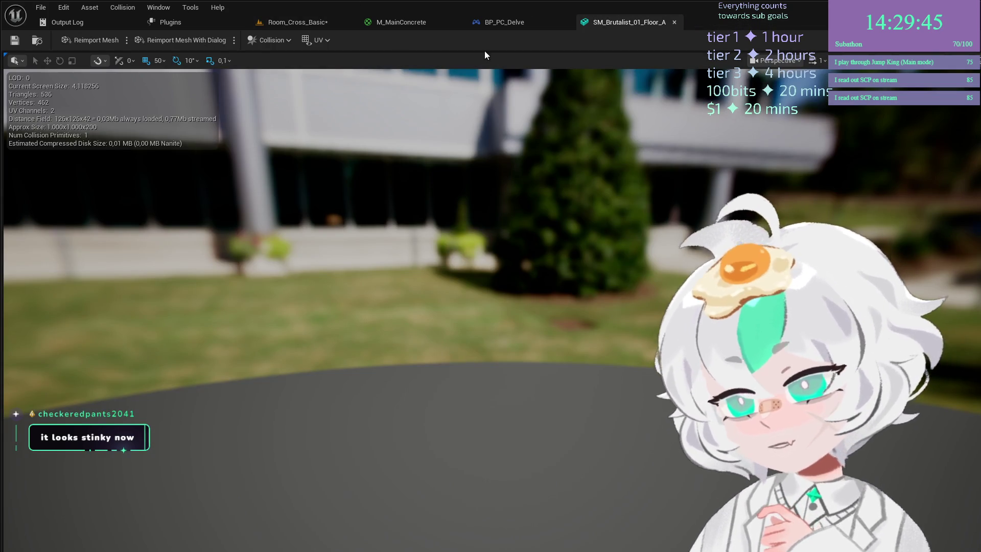
pyautogui.click(298, 22)
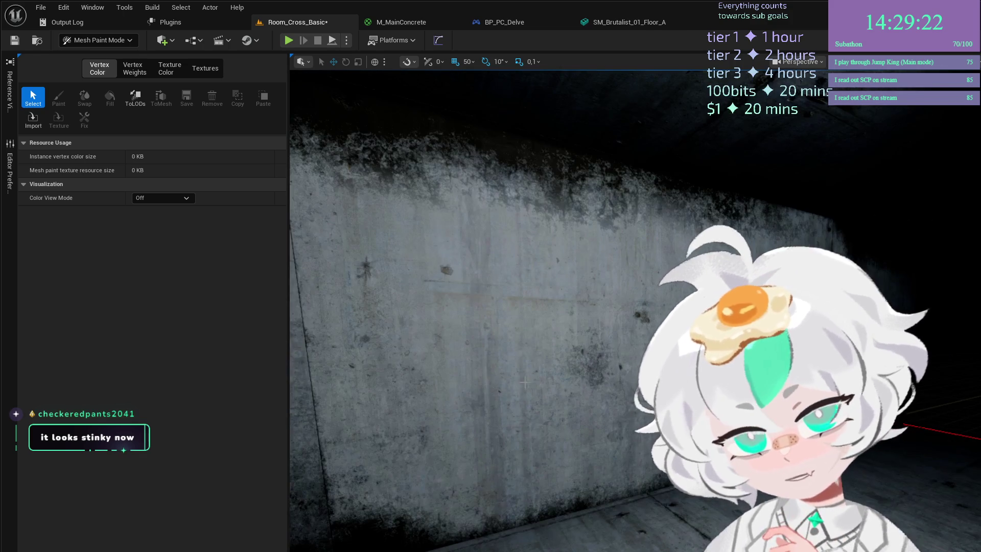
pyautogui.click(639, 256)
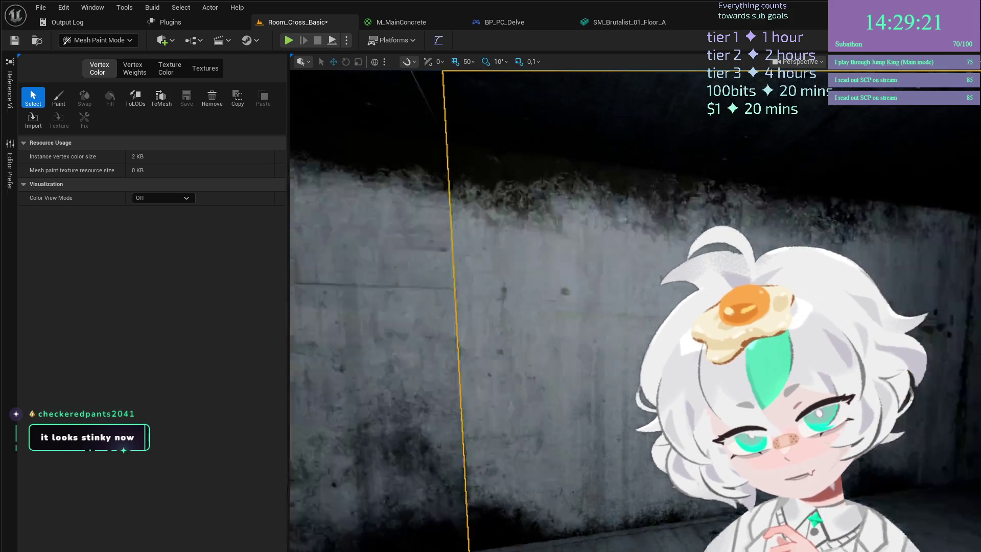
# Switch to vertex Paint and set the brush size to about 0.52.
pyautogui.click(63, 95)
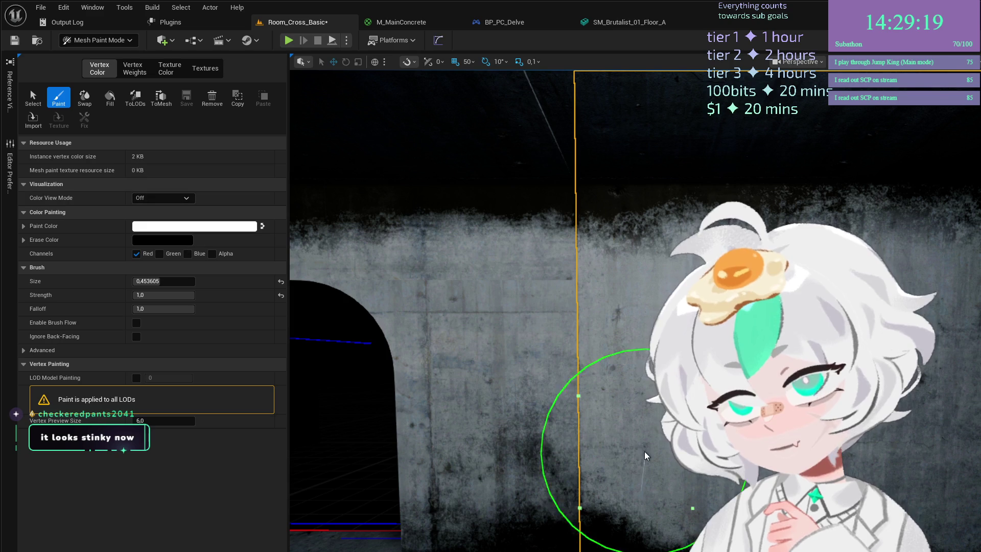
pyautogui.click(163, 281)
pyautogui.write('1')
pyautogui.press('Return')
pyautogui.moveTo(164, 281); pyautogui.dragTo(151, 281)
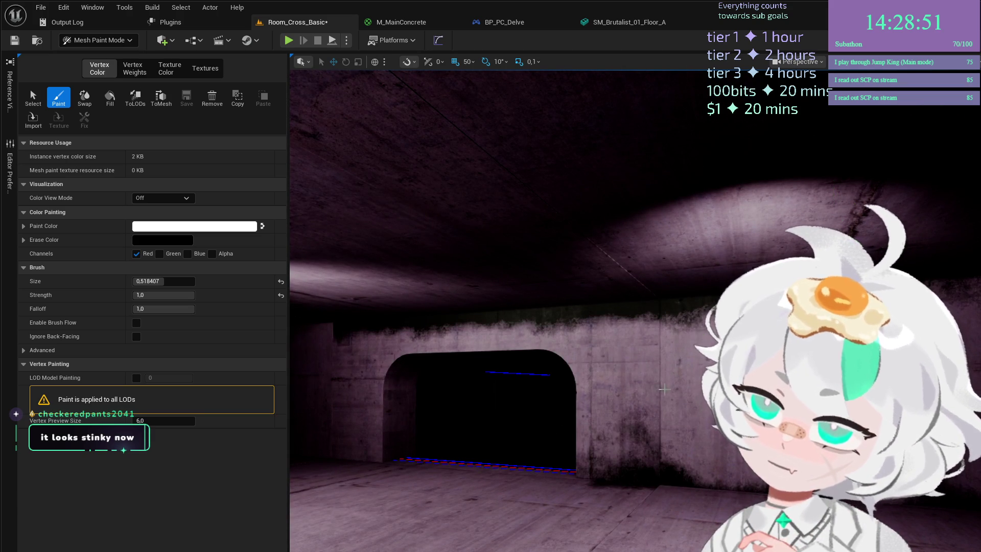
# Paint a trial grime band along the wall top, undo it, and look around.
pyautogui.scroll(3, 660, 403)
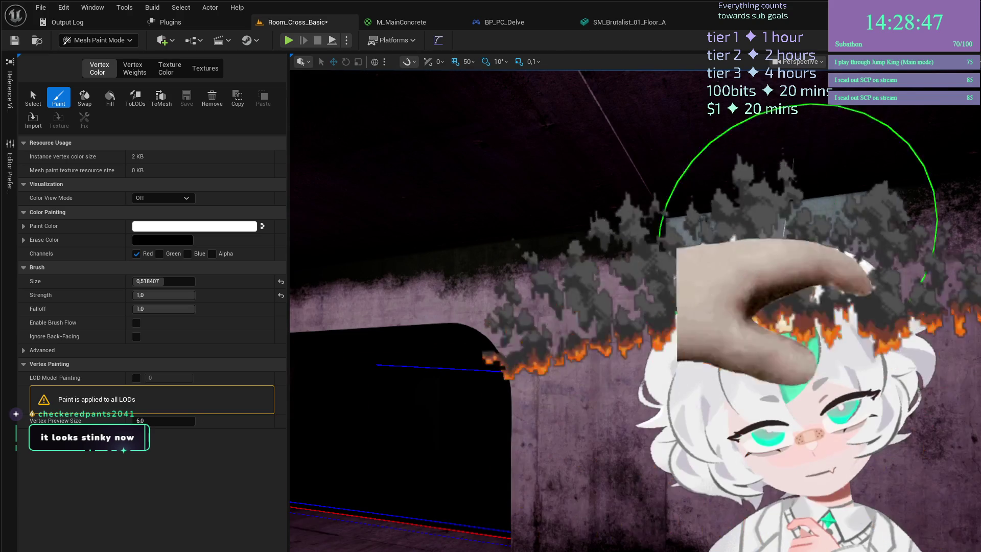
pyautogui.moveTo(663, 199)
pyautogui.mouseDown()
pyautogui.moveTo(401, 221)
pyautogui.moveTo(661, 266)
pyautogui.mouseUp()
pyautogui.moveTo(726, 312)
pyautogui.mouseDown()
pyautogui.moveTo(596, 320)
pyautogui.moveTo(508, 307)
pyautogui.moveTo(526, 307)
pyautogui.mouseUp()
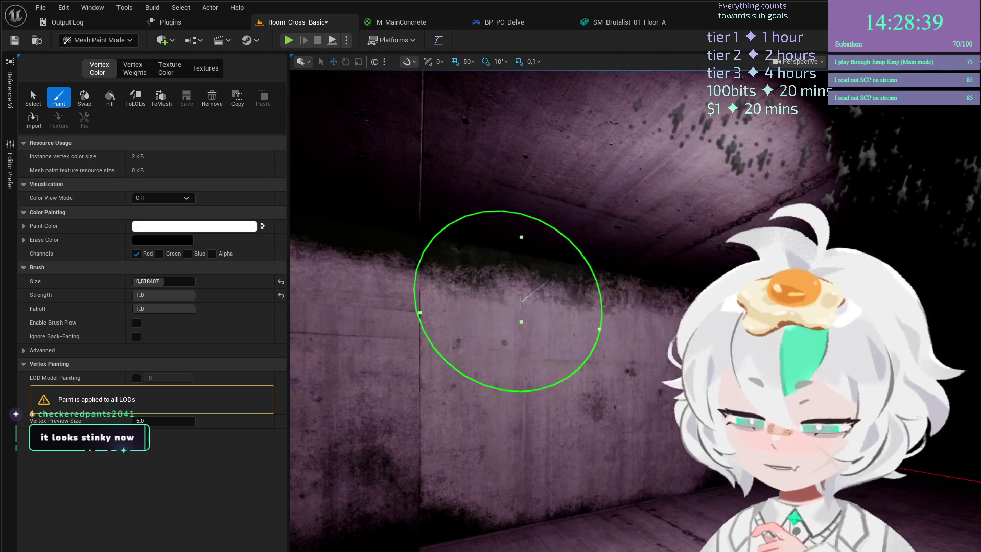
pyautogui.hotkey('ctrl', 'z')
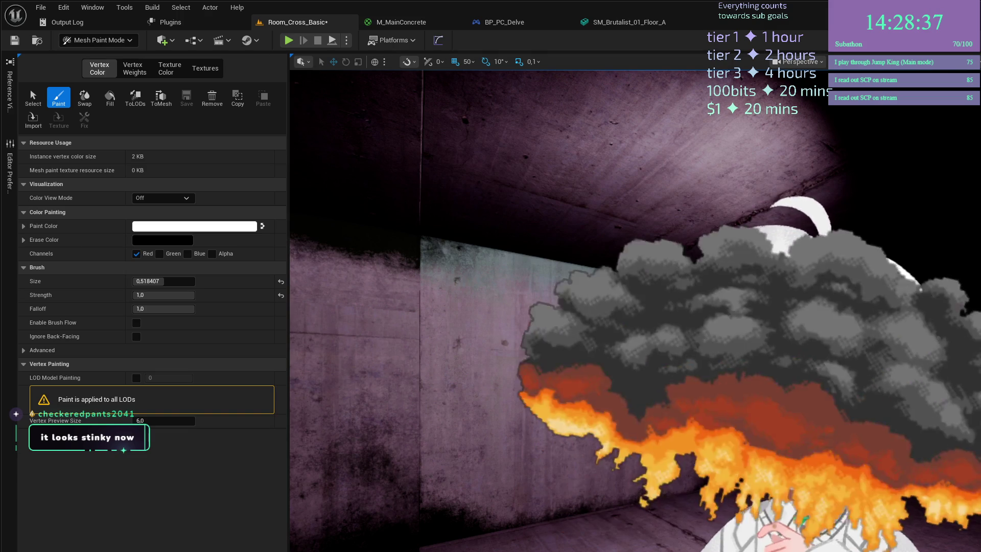
pyautogui.rightClick(392, 294)
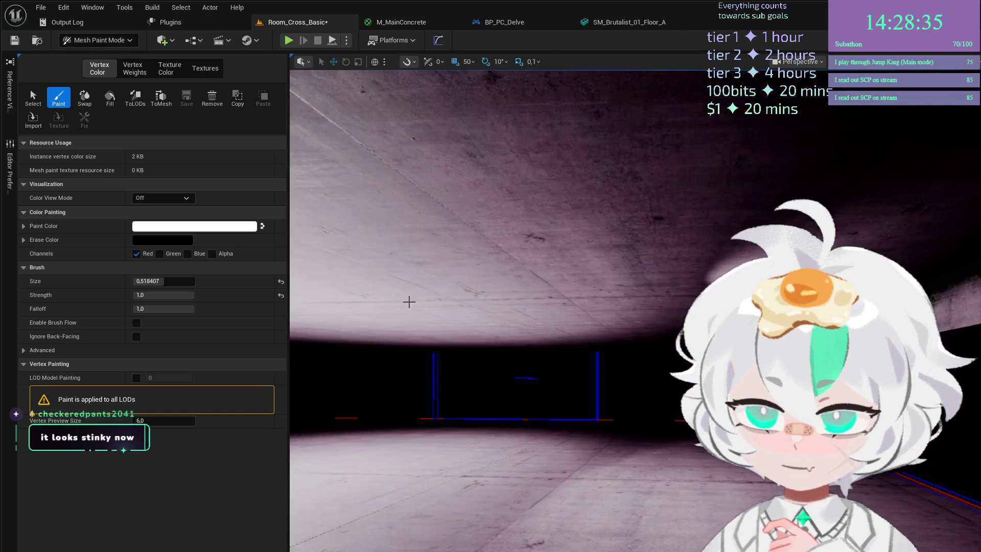
pyautogui.press('w')
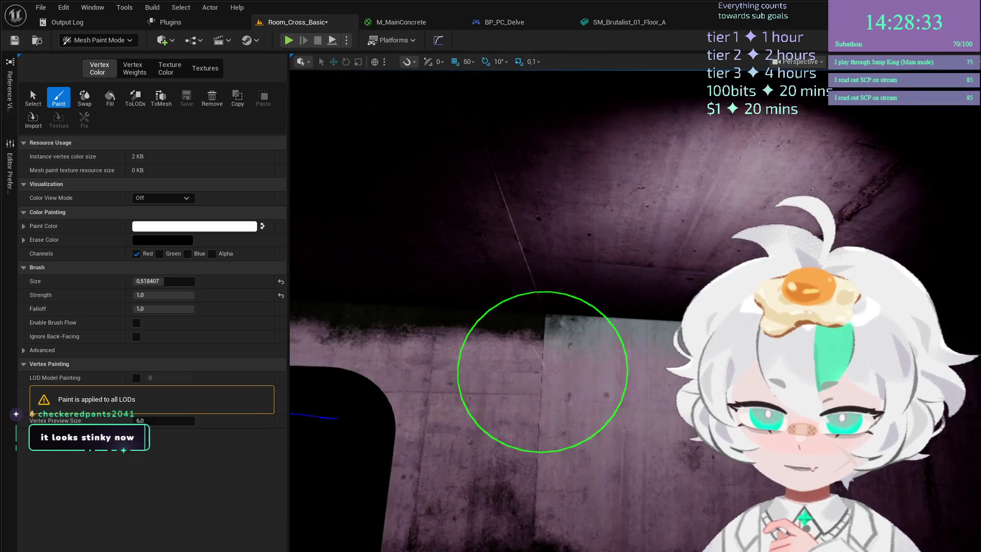
pyautogui.rightClick(561, 333)
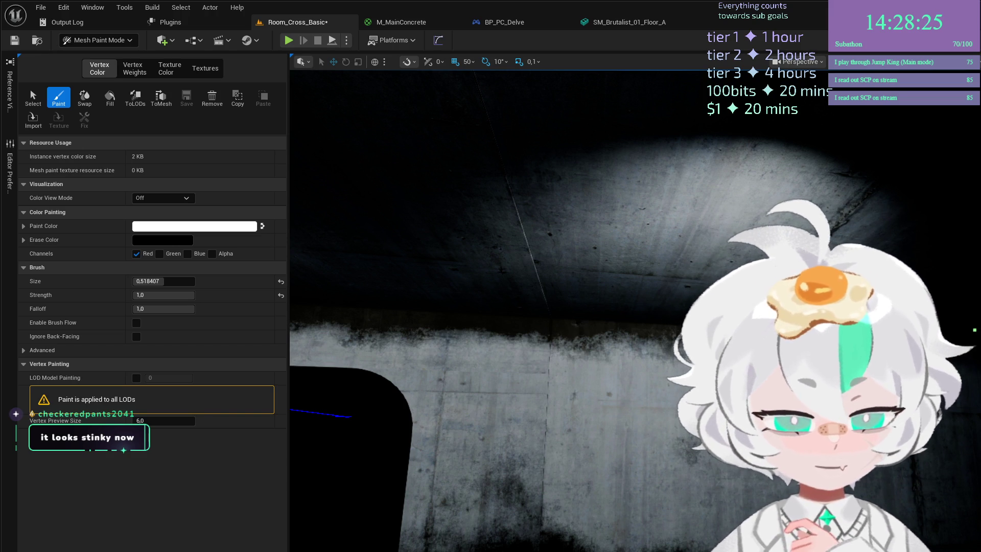
# Play-test the room, walking toward the arched doorway, then stop.
pyautogui.click(289, 41)
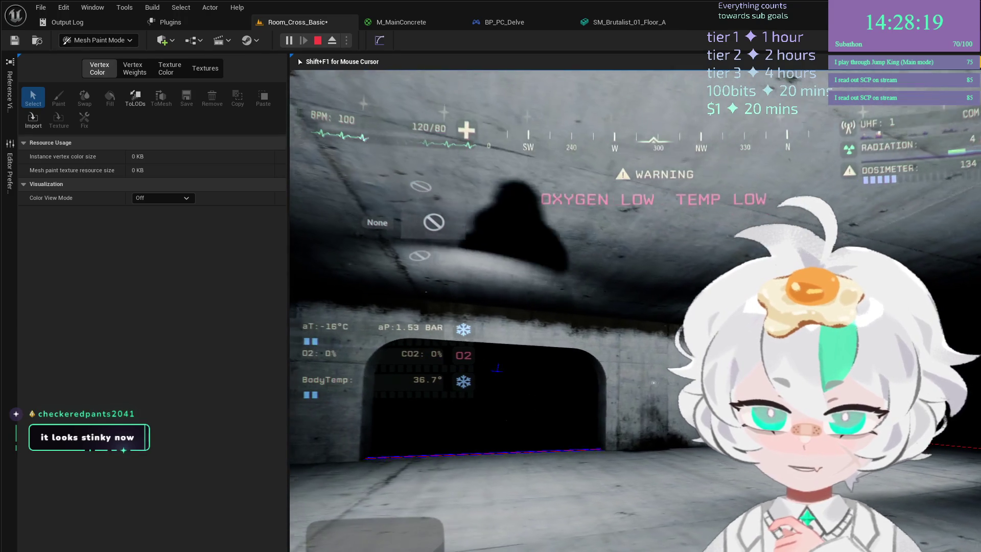
pyautogui.press('w')
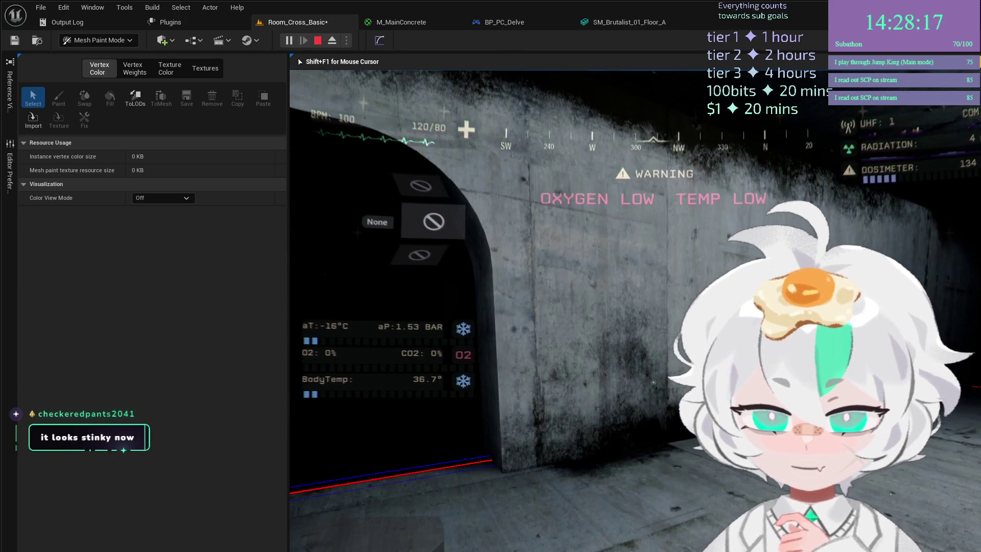
pyautogui.press('Escape')
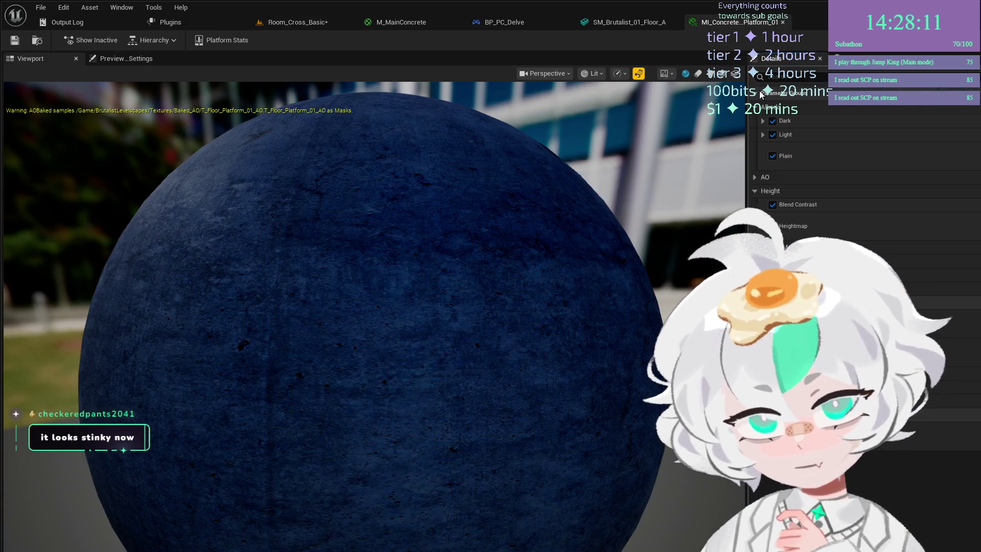
# Close the concrete material instance and floor mesh editors, returning to Room_Cross_Basic.
pyautogui.click(782, 22)
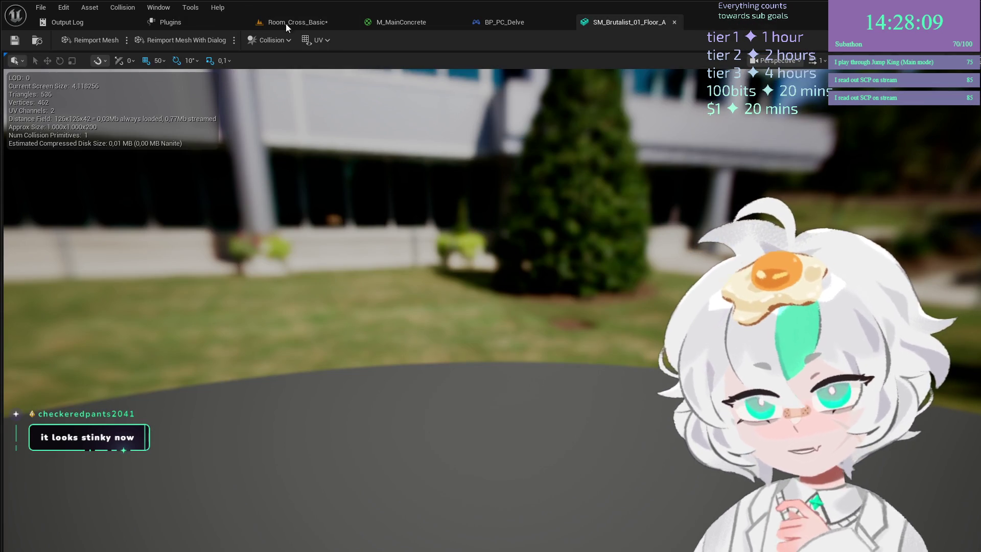
pyautogui.click(298, 22)
pyautogui.click(675, 22)
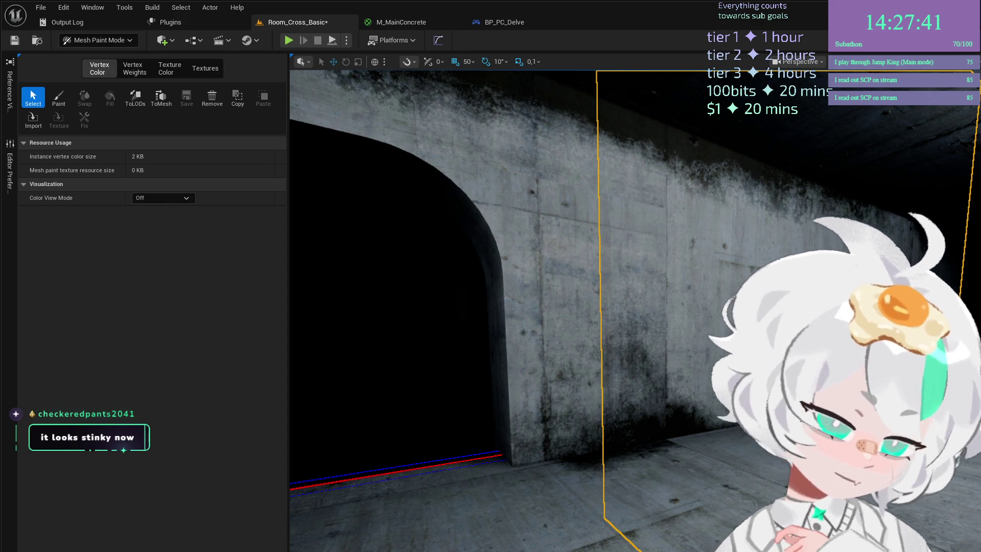
# Select the wall and ceiling meshes near the arch and switch to vertex Paint.
pyautogui.press('s')
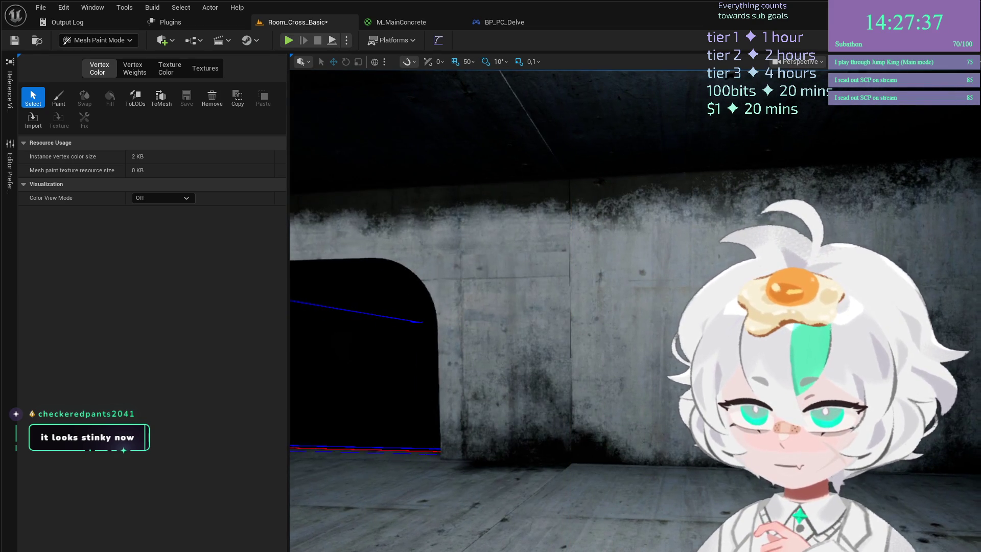
pyautogui.press('s')
pyautogui.press('a')
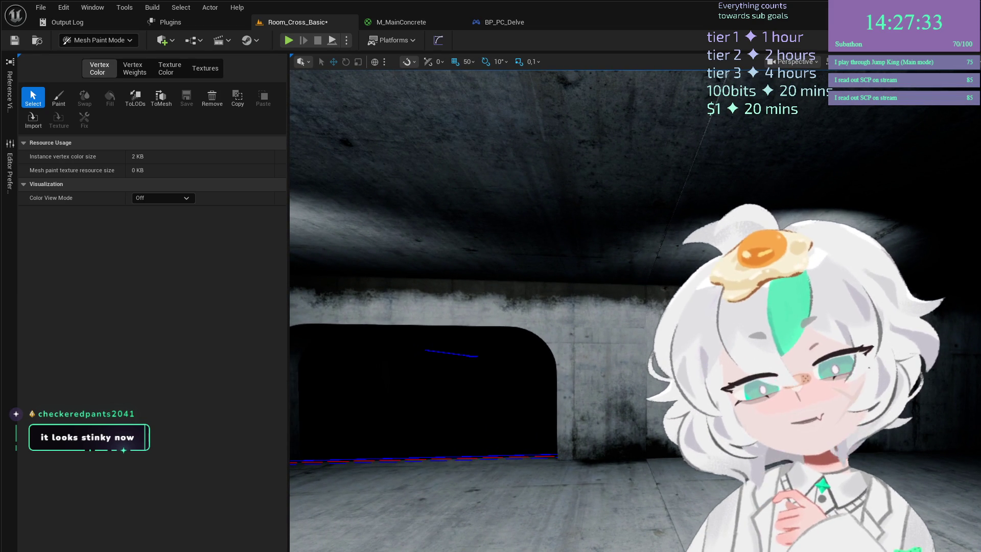
pyautogui.press('w')
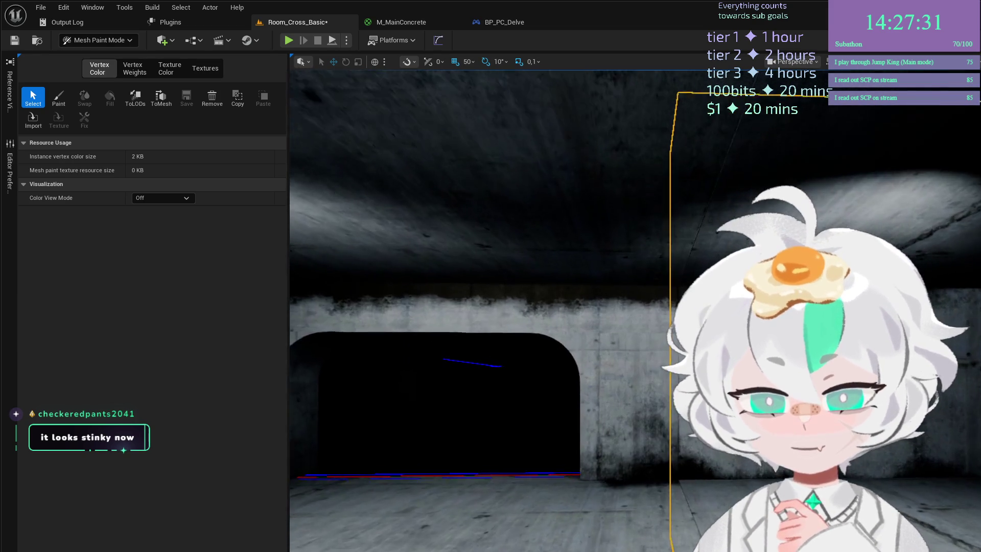
pyautogui.press('d')
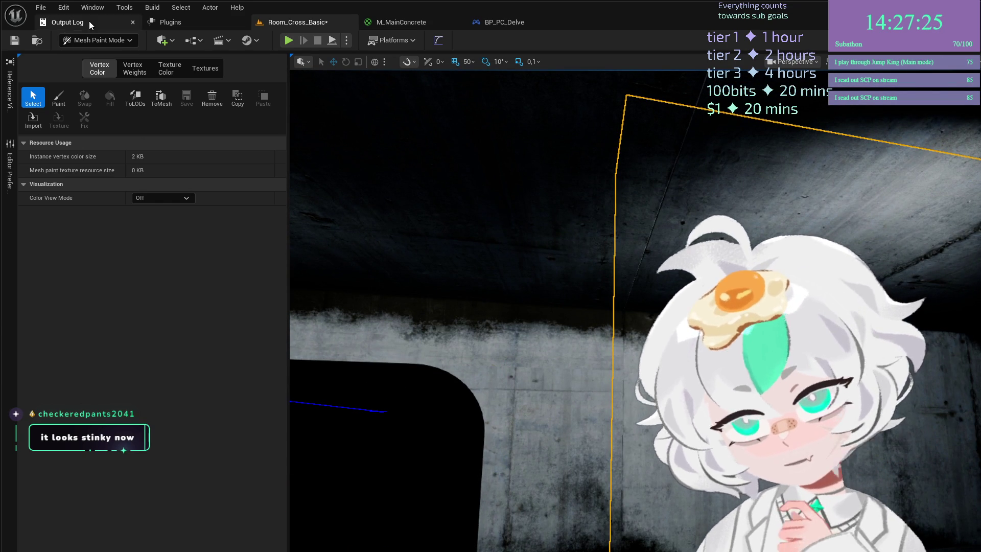
pyautogui.click(542, 358)
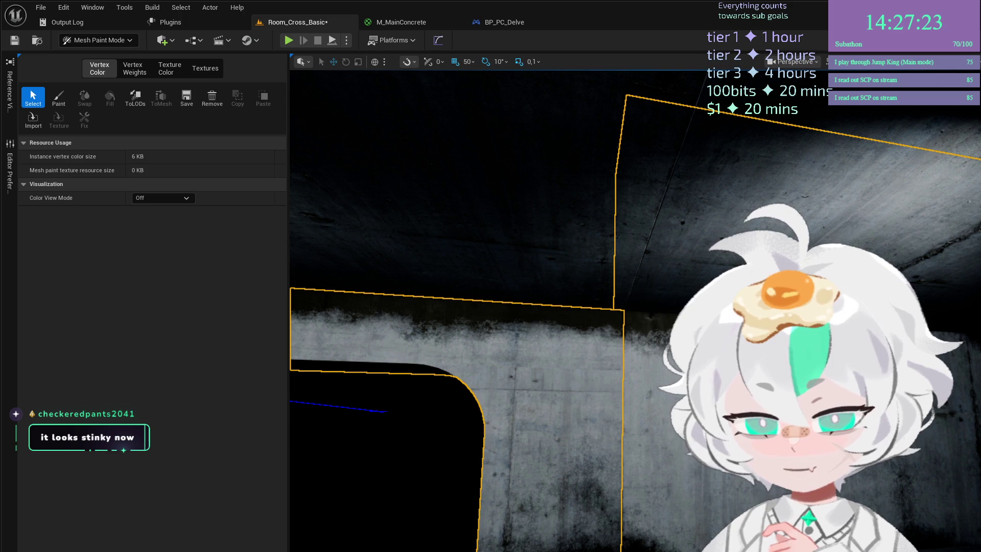
pyautogui.click(527, 154)
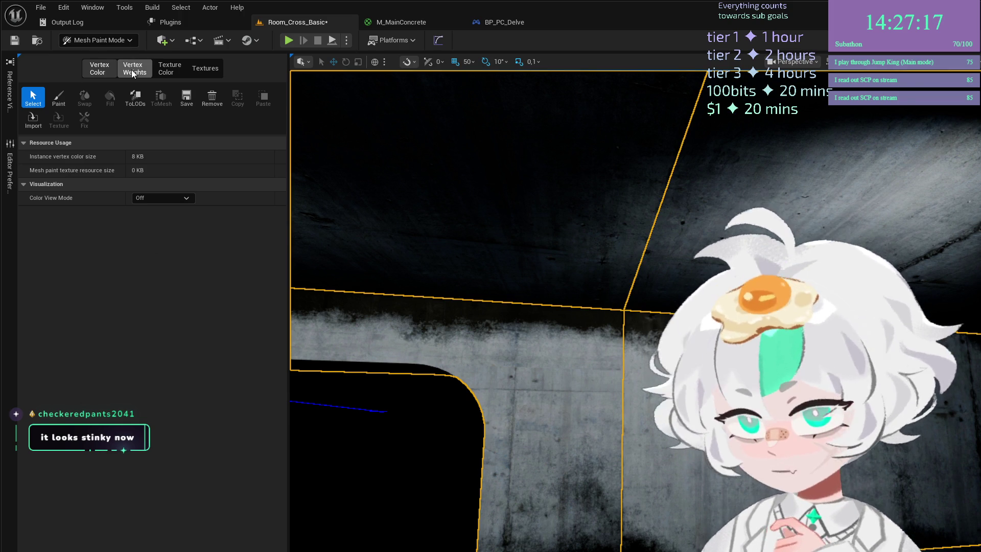
pyautogui.click(59, 97)
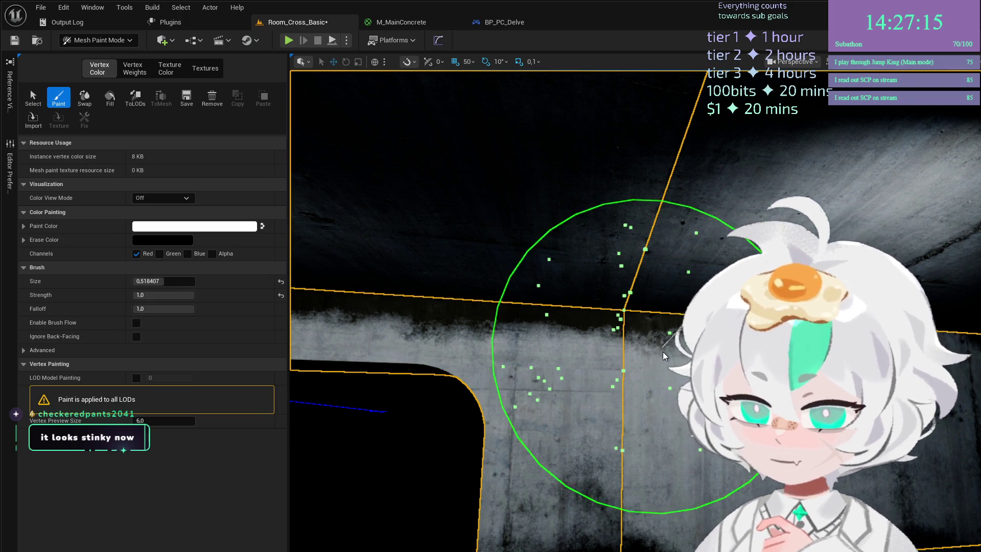
# Lower brush strength and size, switch from Red to Green channel, and darken the wall corner.
pyautogui.moveTo(163, 295); pyautogui.dragTo(154, 295)
pyautogui.press('[')
pyautogui.press('[')
pyautogui.press('[')
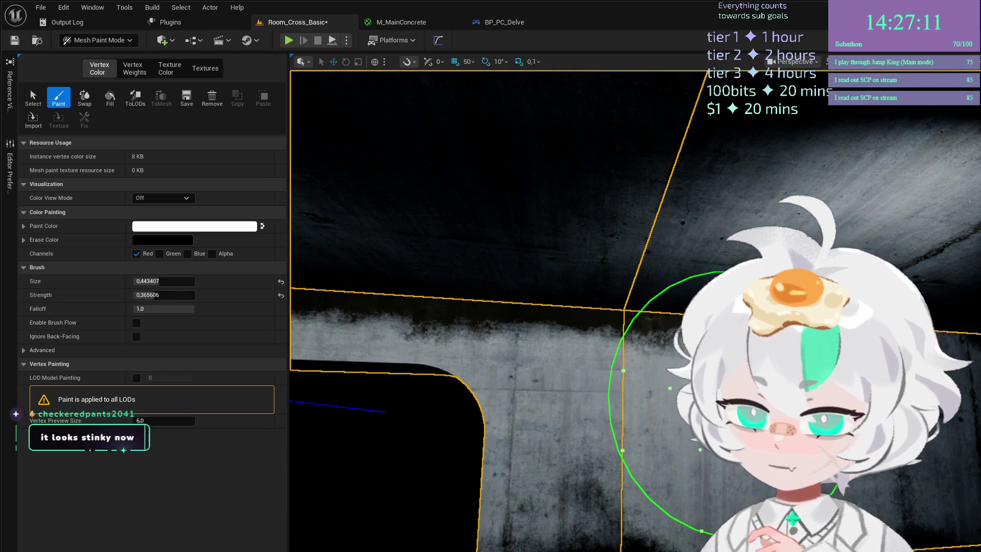
pyautogui.click(625, 306)
pyautogui.click(137, 255)
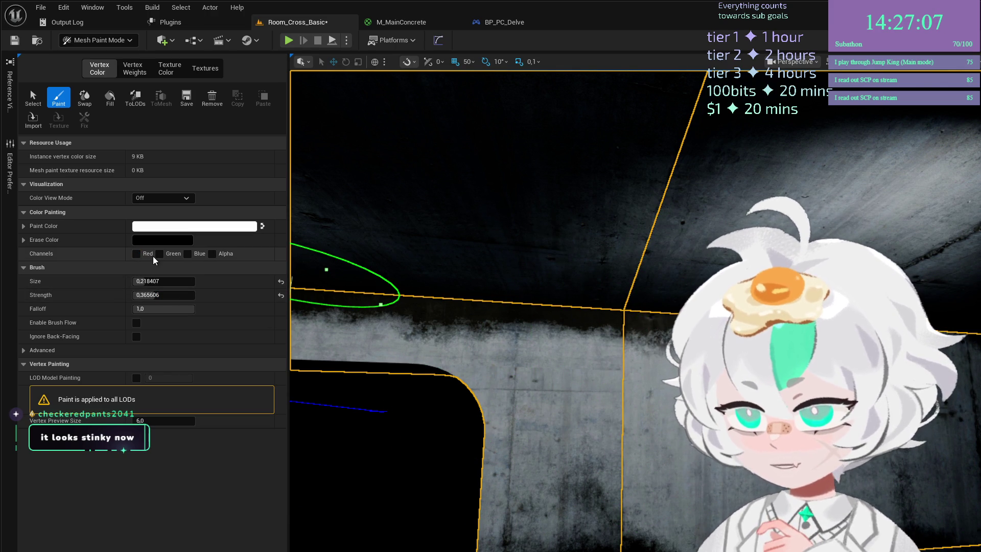
pyautogui.click(160, 254)
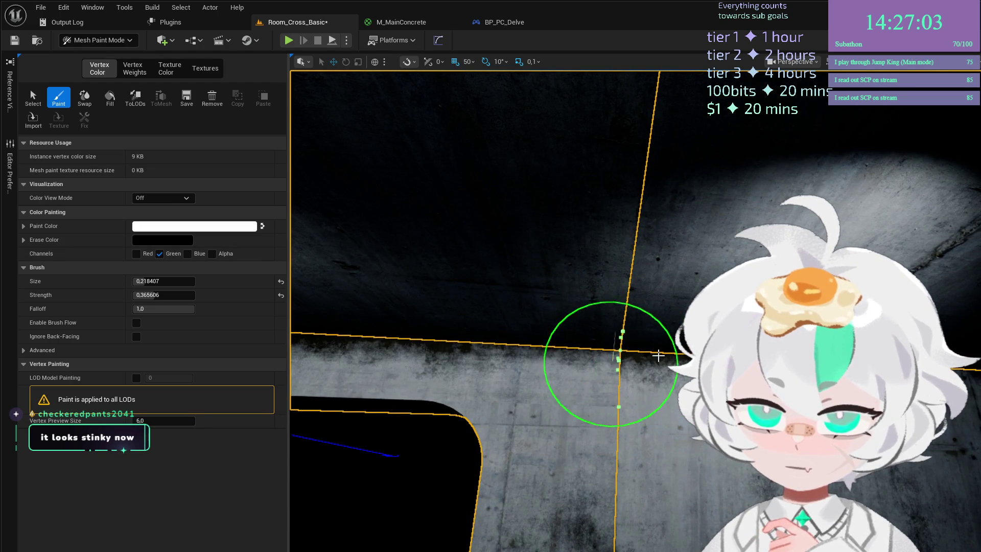
pyautogui.click(620, 544)
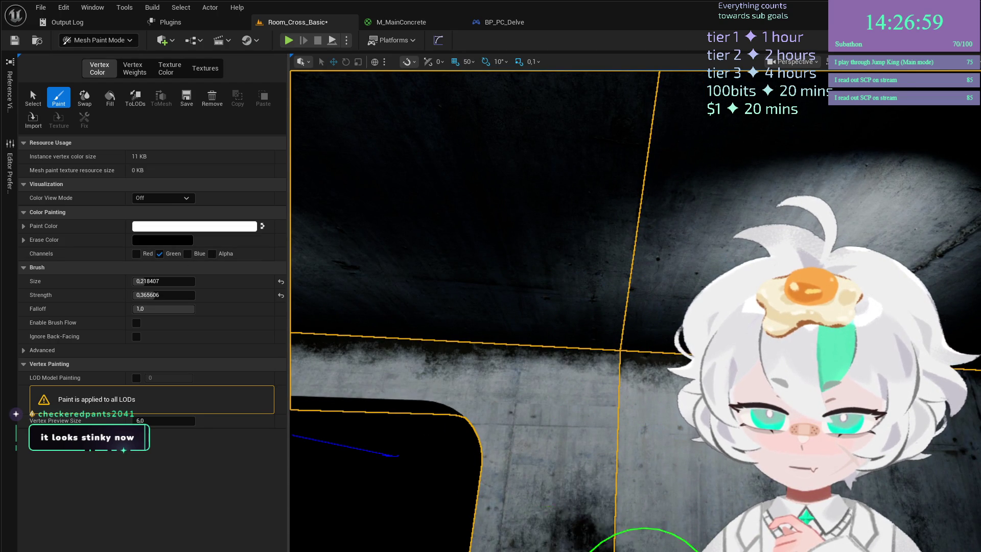
# Look over the ceiling and doorway corners, then start a play test with Alt+P.
pyautogui.moveTo(596, 530)
pyautogui.mouseDown()
pyautogui.moveTo(661, 444)
pyautogui.moveTo(509, 504)
pyautogui.mouseUp()
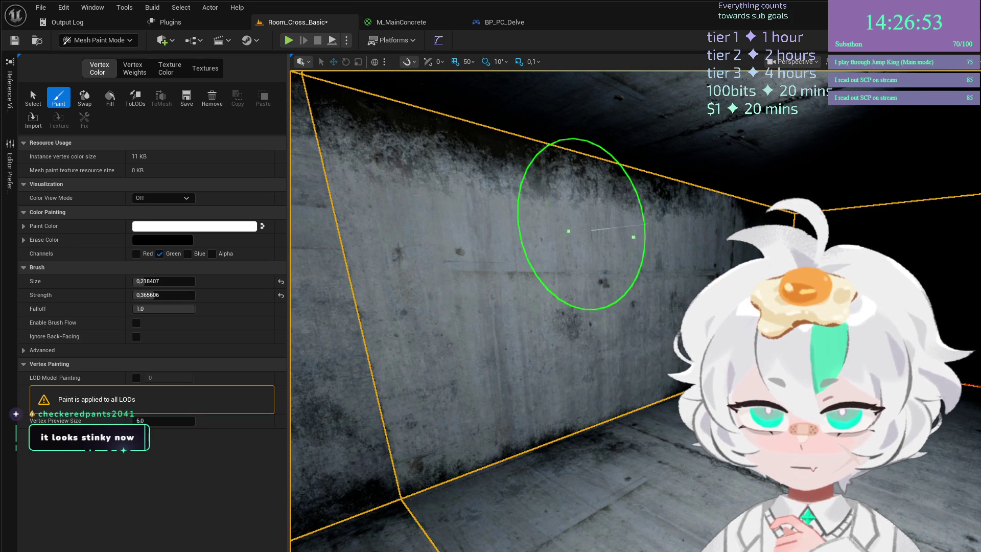
pyautogui.moveTo(757, 217); pyautogui.dragTo(646, 280)
pyautogui.moveTo(570, 318)
pyautogui.mouseDown()
pyautogui.moveTo(660, 329)
pyautogui.moveTo(634, 358)
pyautogui.mouseUp()
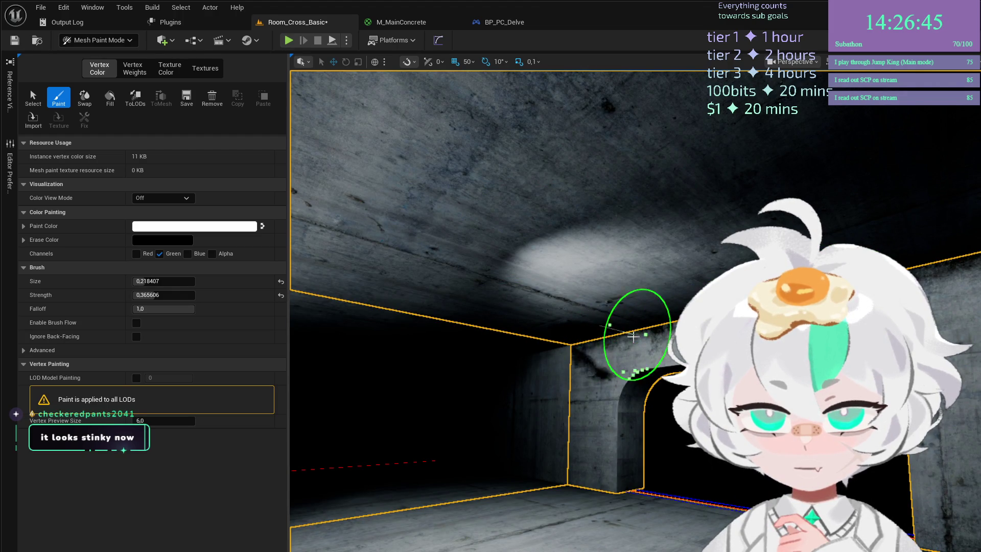
pyautogui.moveTo(557, 398); pyautogui.dragTo(556, 401)
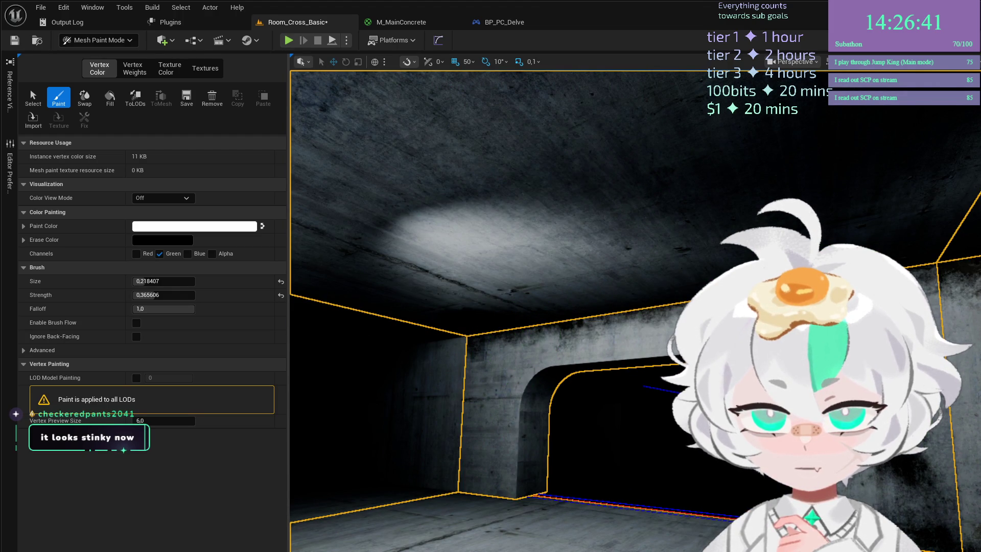
pyautogui.press('w')
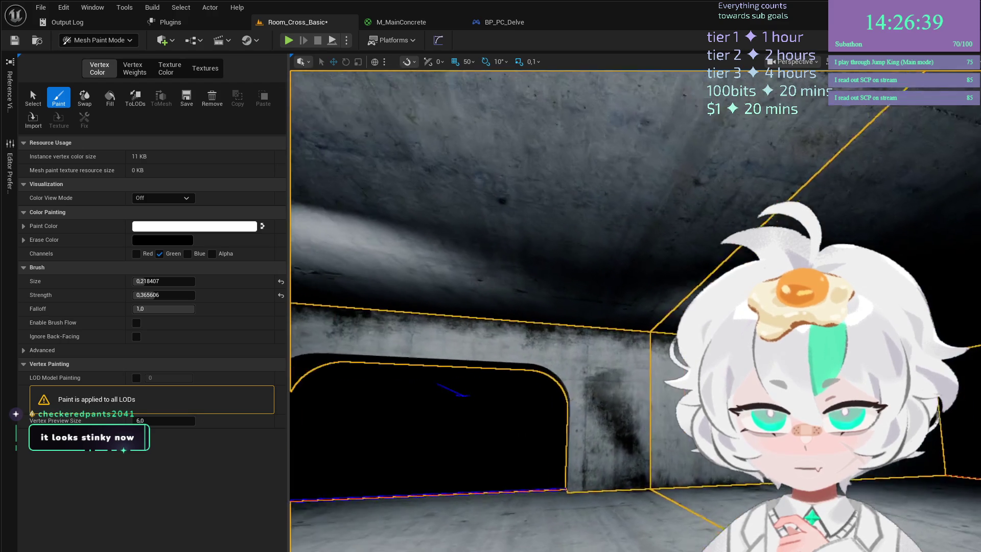
pyautogui.press('w')
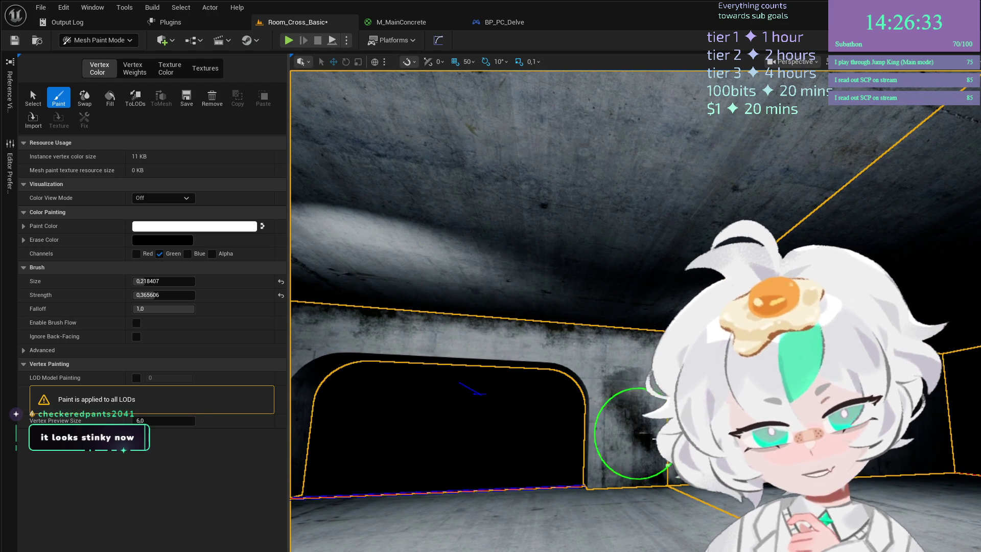
pyautogui.hotkey('alt', 'p')
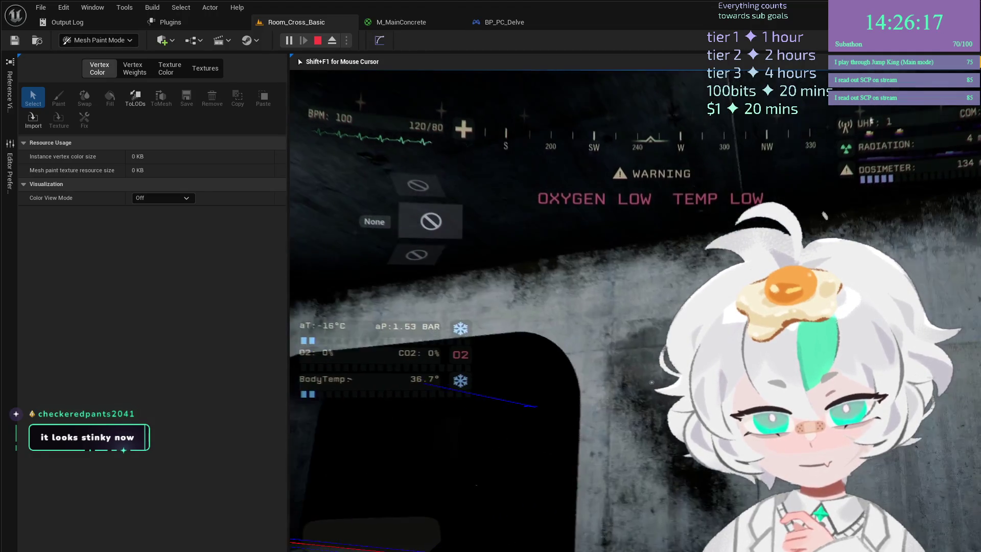
# Stop the play test and bring up the M_MainConcrete material graph.
pyautogui.press('Escape')
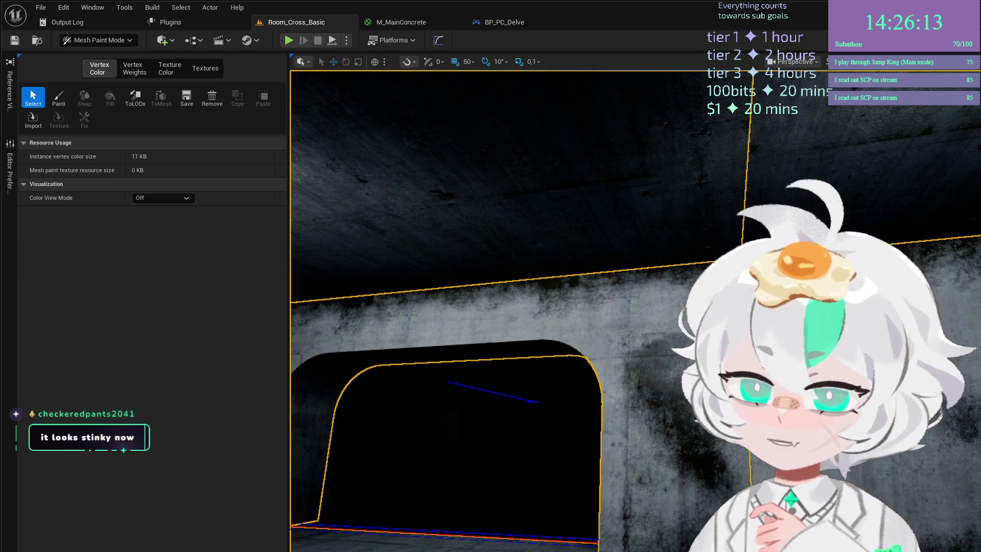
pyautogui.click(404, 22)
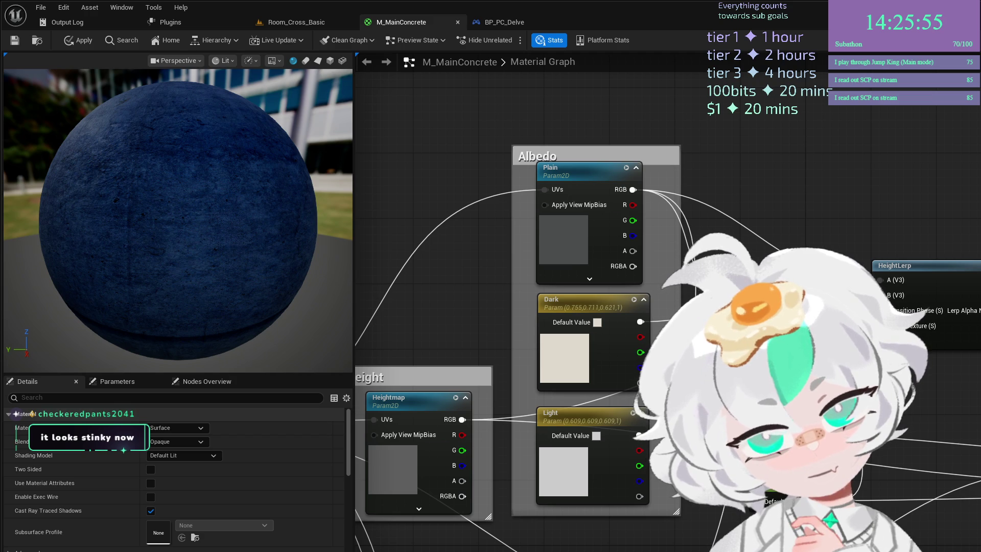
# Nudge the MultiplyAdd node slightly upward and frame the Albedo group in the graph.
pyautogui.moveTo(679, 351); pyautogui.dragTo(639, 355)
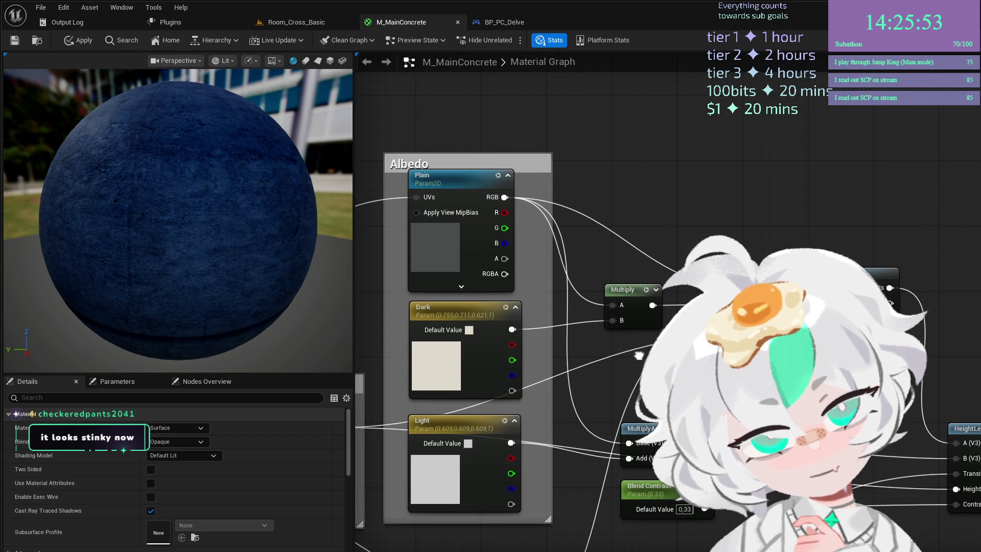
pyautogui.moveTo(651, 425); pyautogui.dragTo(650, 416)
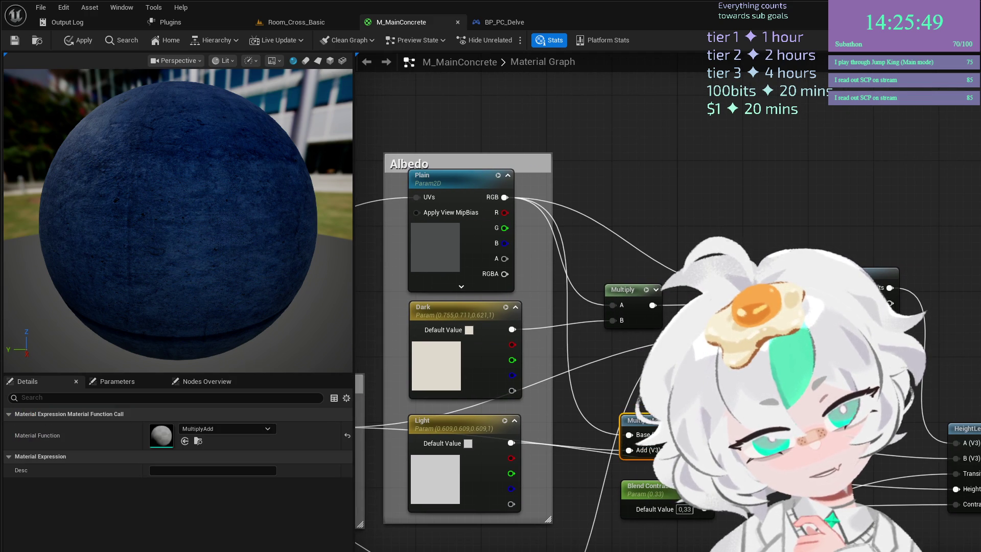
pyautogui.press('Escape')
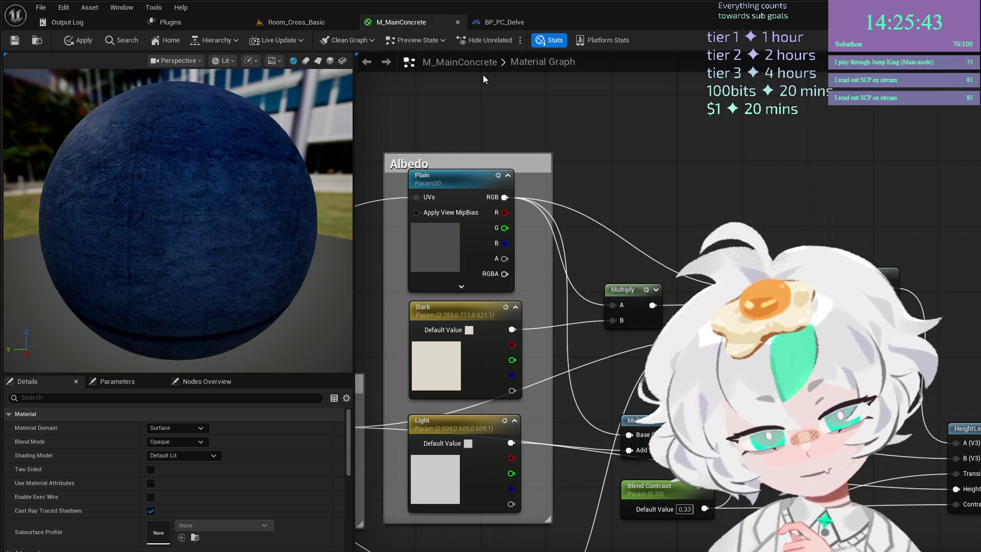
pyautogui.scroll(-2, 483, 75)
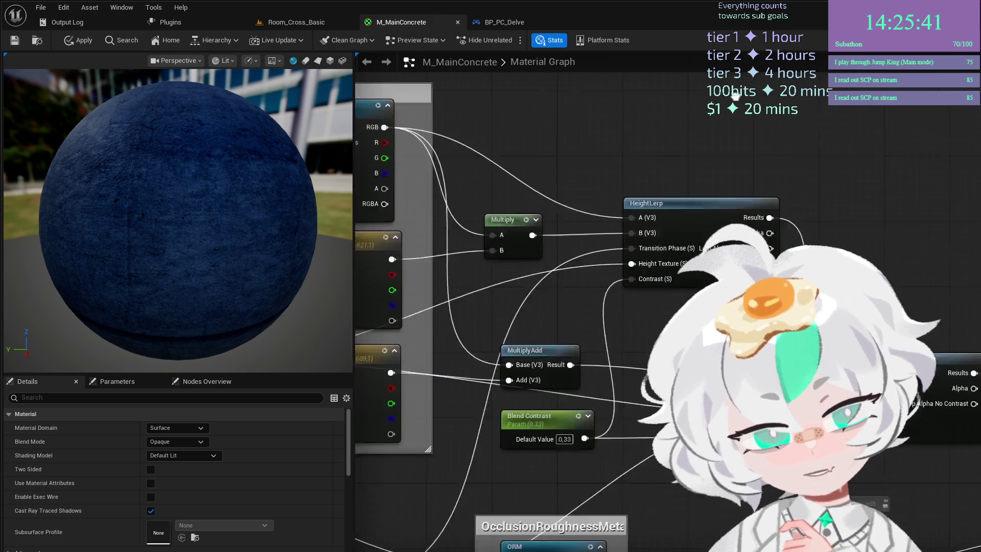
pyautogui.scroll(1, 751, 104)
pyautogui.moveTo(744, 100); pyautogui.dragTo(771, 133)
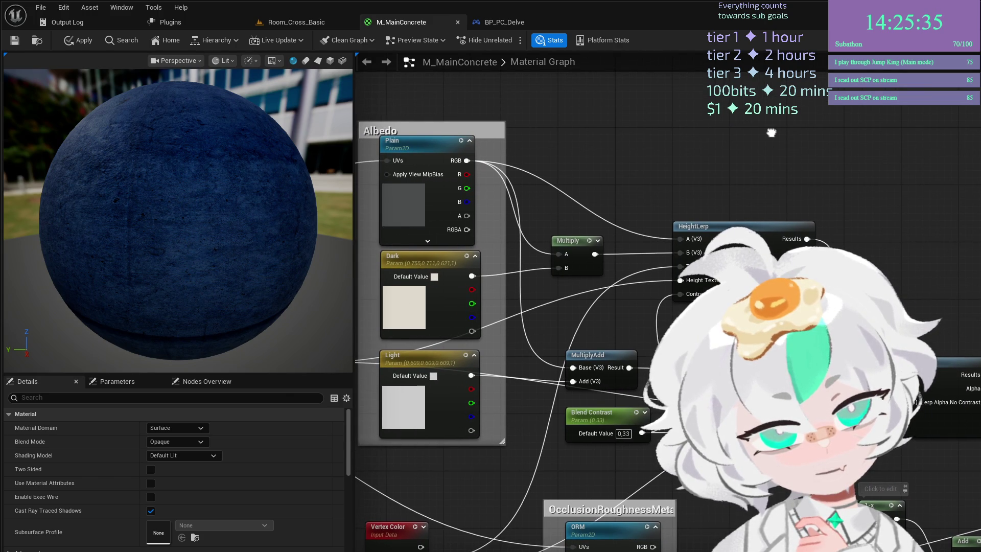
pyautogui.moveTo(771, 132); pyautogui.dragTo(889, 182)
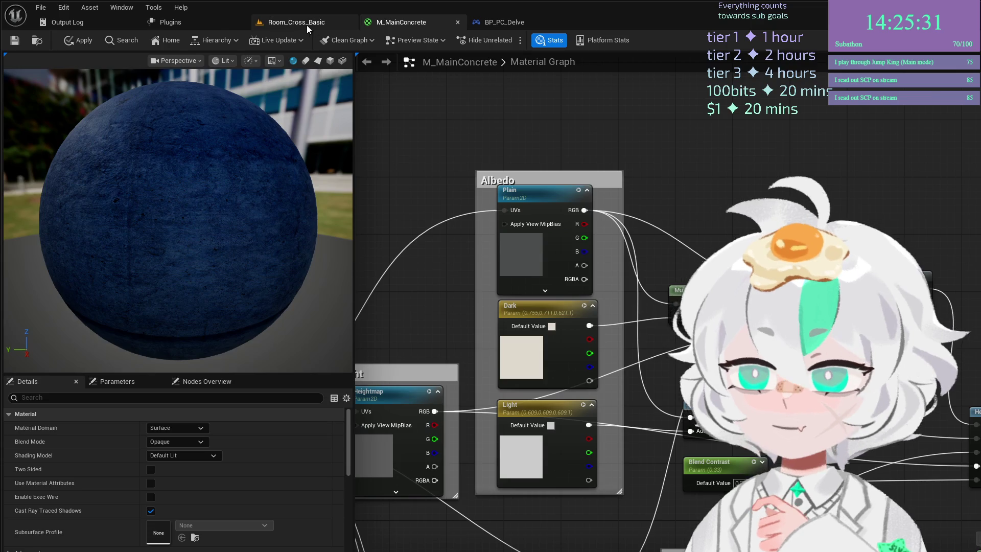
# Inspect the Multiply node's settings, then return to the Room_Cross_Basic level.
pyautogui.click(307, 26)
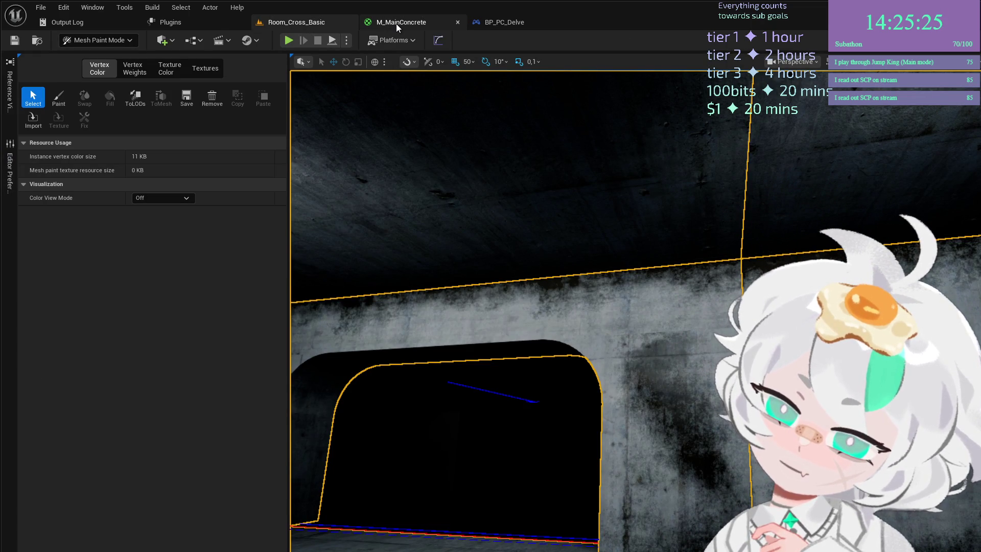
pyautogui.click(397, 24)
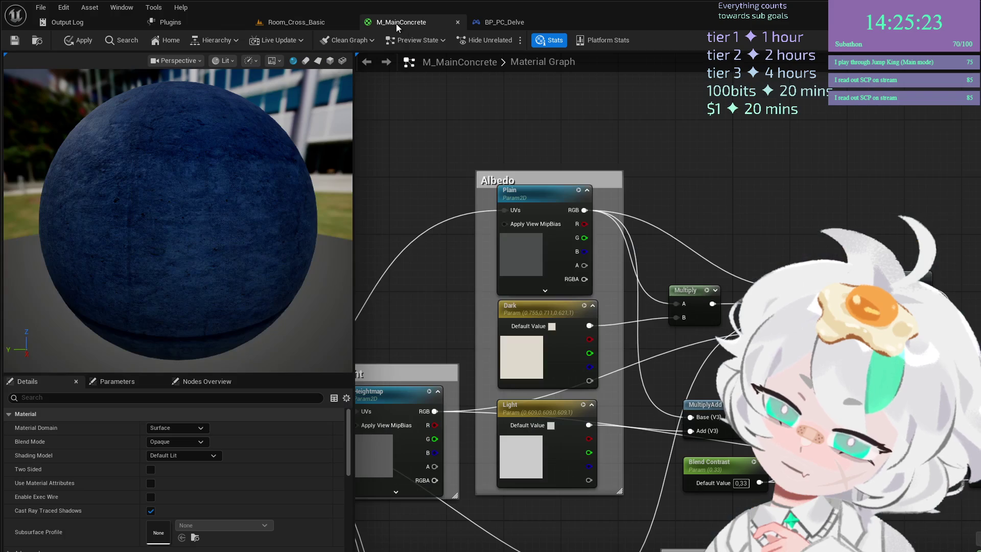
pyautogui.click(695, 288)
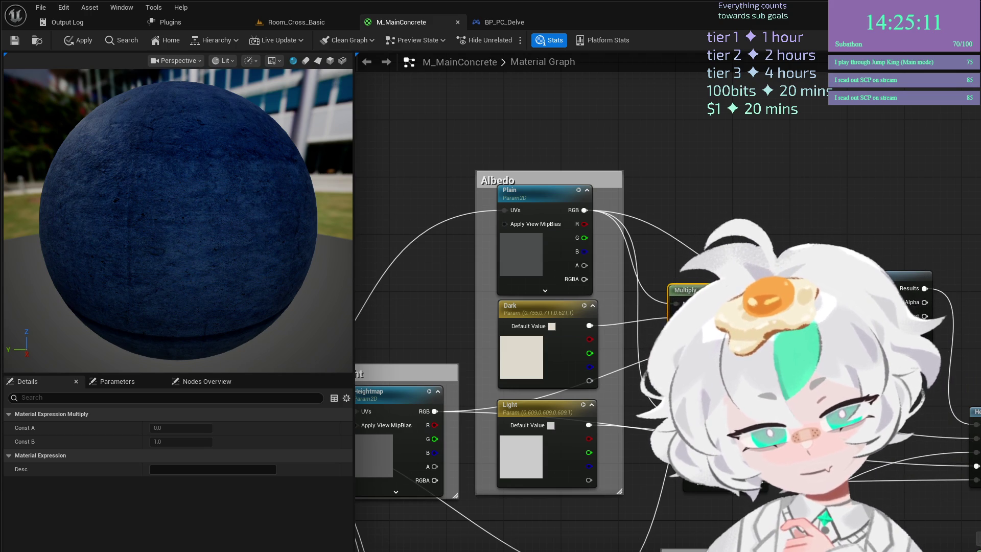
pyautogui.click(295, 22)
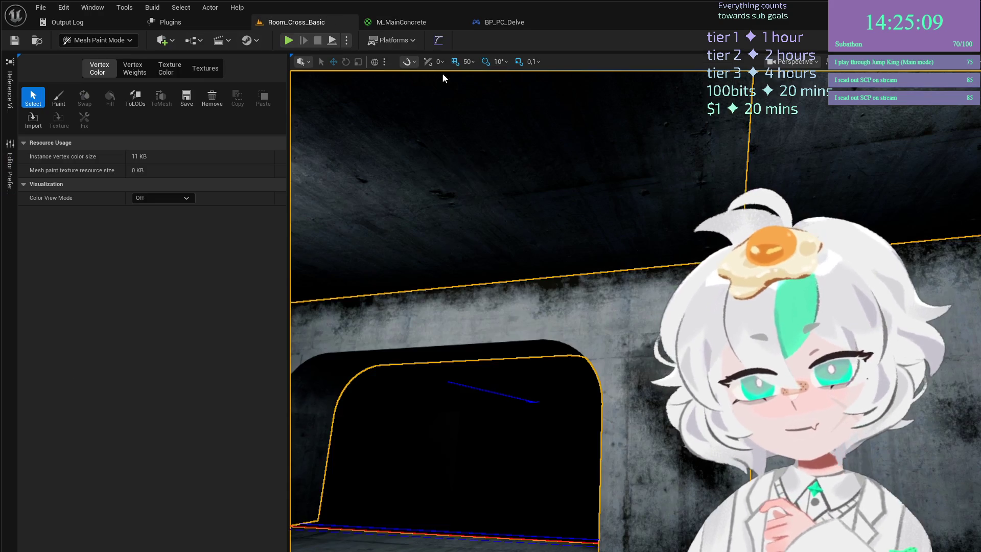
# Select the wall mesh facing it straight on and switch to vertex Paint.
pyautogui.moveTo(674, 230); pyautogui.dragTo(599, 324)
pyautogui.click(598, 324)
pyautogui.hotkey('ctrl', 'z')
pyautogui.click(58, 98)
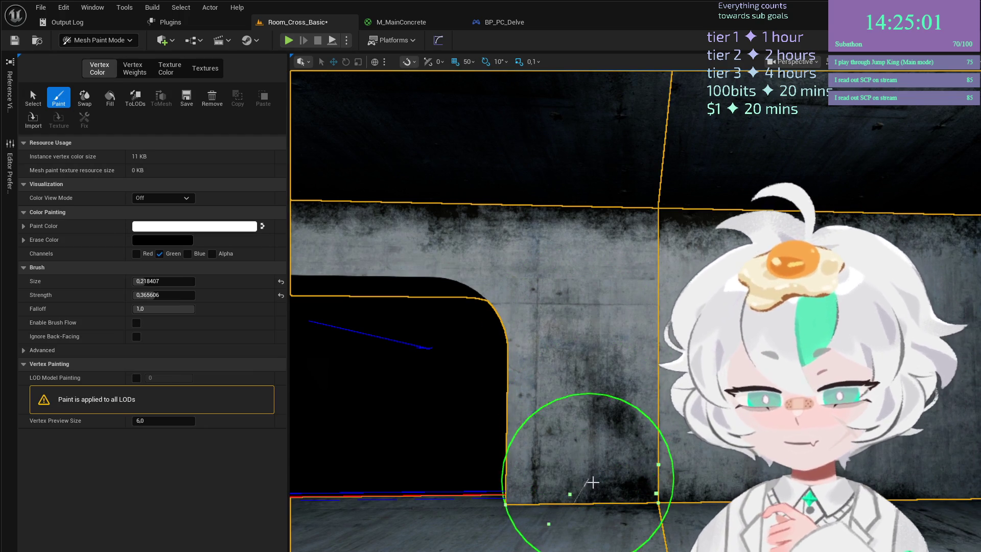
pyautogui.press('d')
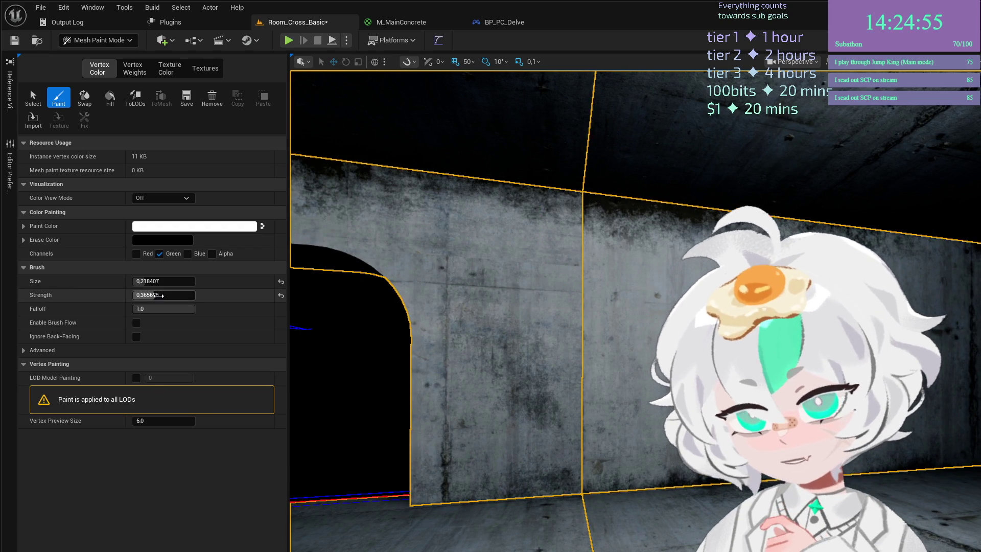
# Lower the brush strength to about 0.144 and start a play test.
pyautogui.moveTo(164, 295); pyautogui.dragTo(150, 295)
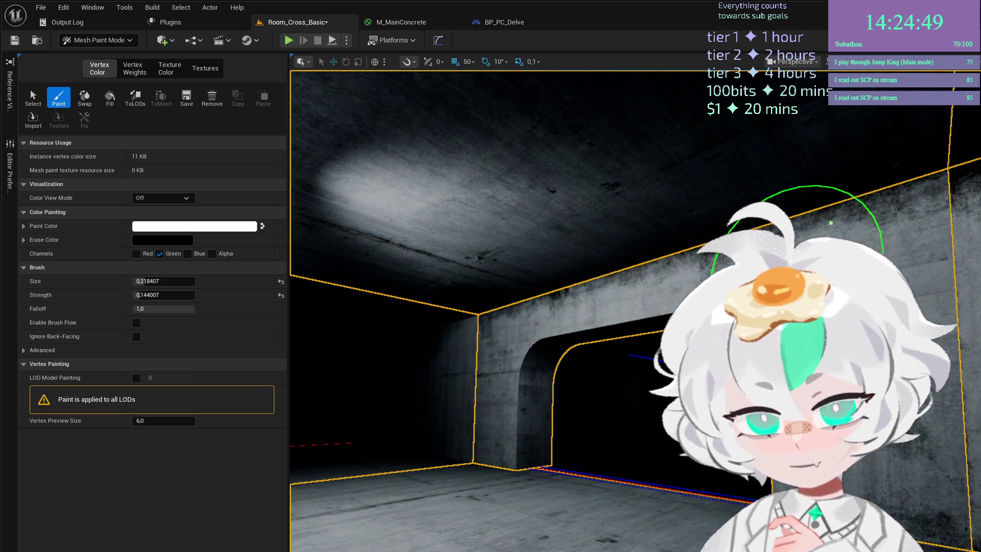
pyautogui.scroll(5, 573, 305)
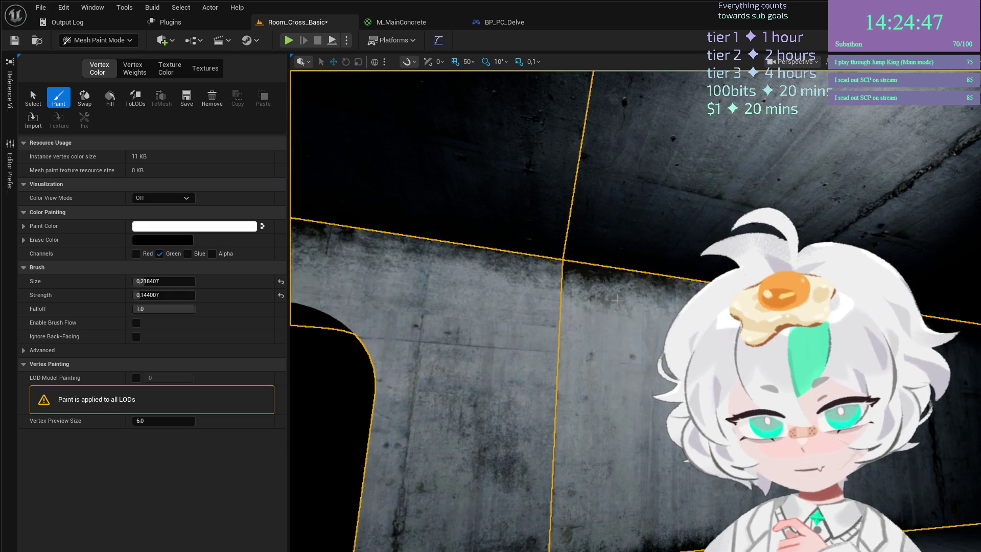
pyautogui.scroll(-5, 564, 318)
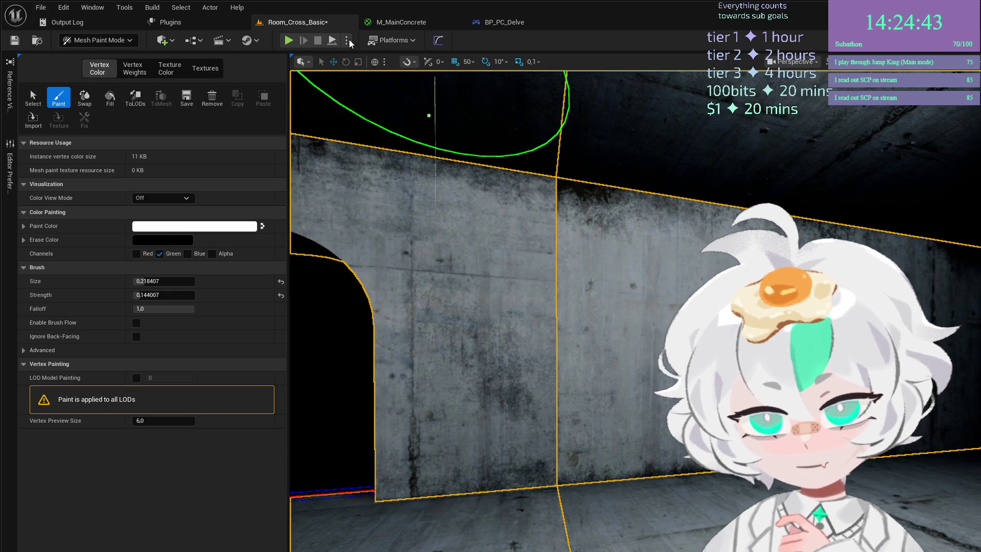
pyautogui.click(289, 41)
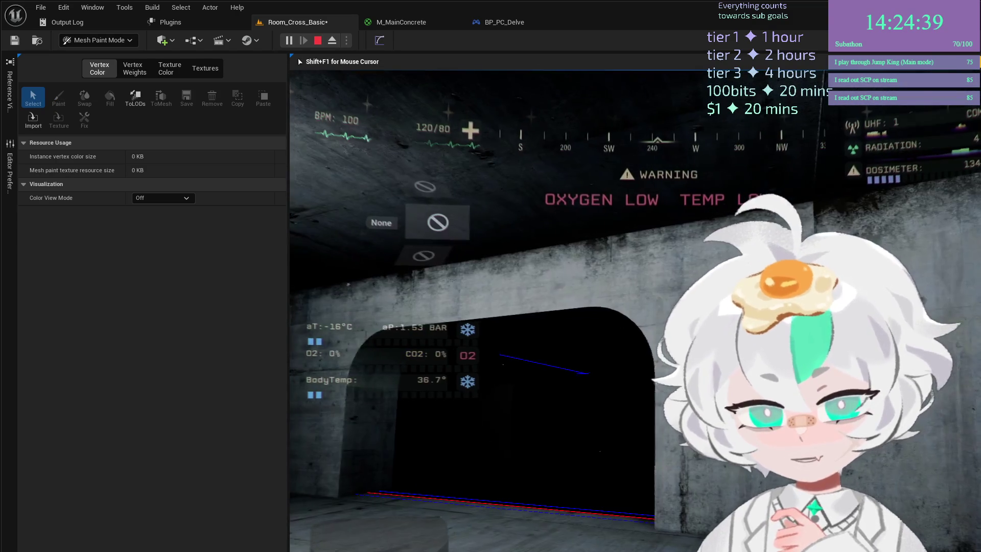
# Stop the play test and return to Selection Mode with Shift+1.
pyautogui.press('Escape')
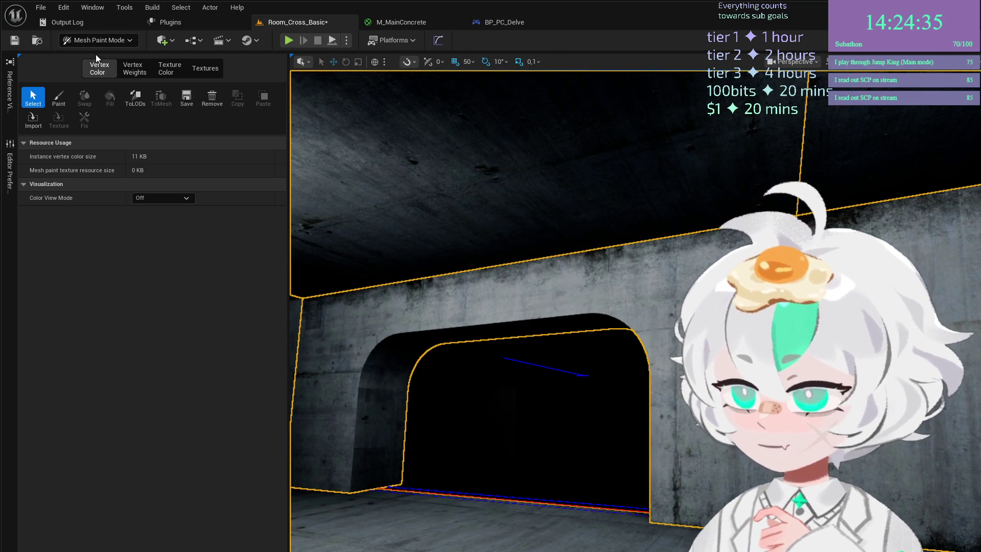
pyautogui.hotkey('shift', '1')
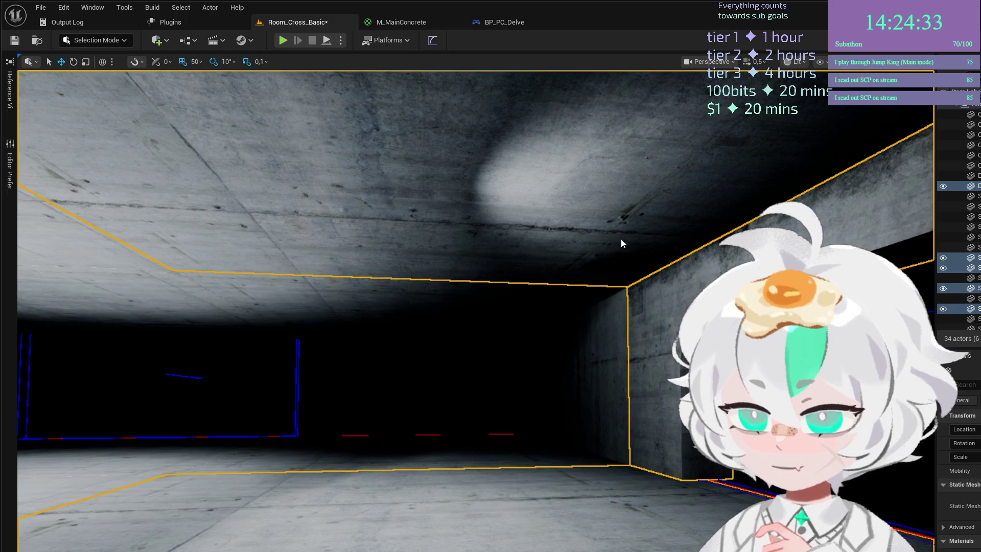
# Select the doorway arch and neighbouring wall and rotate them 90° upright.
pyautogui.press('f')
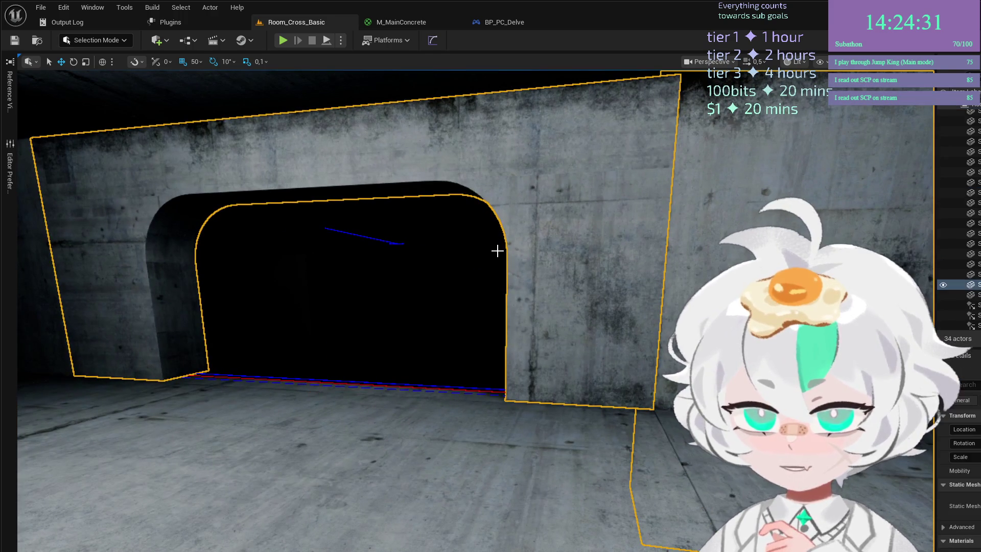
pyautogui.keyDown('ctrl'); pyautogui.click(61, 240); pyautogui.keyUp('ctrl')
pyautogui.moveTo(345, 255); pyautogui.dragTo(296, 276)
pyautogui.moveTo(394, 277)
pyautogui.mouseDown()
pyautogui.moveTo(376, 271)
pyautogui.moveTo(381, 306)
pyautogui.moveTo(453, 318)
pyautogui.moveTo(409, 334)
pyautogui.moveTo(419, 338)
pyautogui.mouseUp()
pyautogui.press('e')
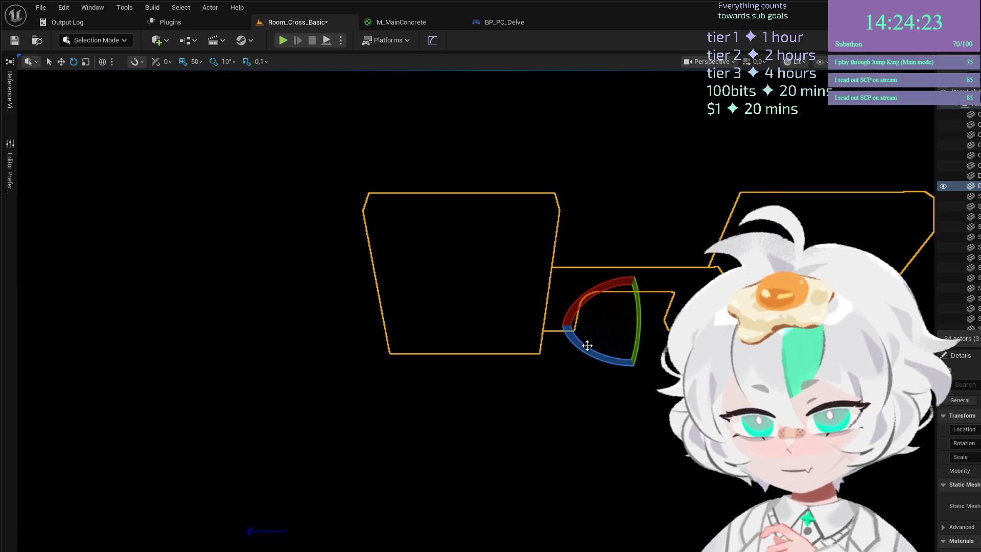
pyautogui.moveTo(574, 342); pyautogui.dragTo(595, 300)
pyautogui.press('w')
# Move closer to the arch walls and select the concrete box in the room centre.
pyautogui.moveTo(612, 333); pyautogui.dragTo(501, 361)
pyautogui.moveTo(342, 508)
pyautogui.mouseDown()
pyautogui.moveTo(467, 495)
pyautogui.moveTo(467, 476)
pyautogui.moveTo(501, 467)
pyautogui.moveTo(341, 441)
pyautogui.moveTo(341, 470)
pyautogui.moveTo(307, 473)
pyautogui.moveTo(419, 388)
pyautogui.mouseUp()
pyautogui.click(419, 385)
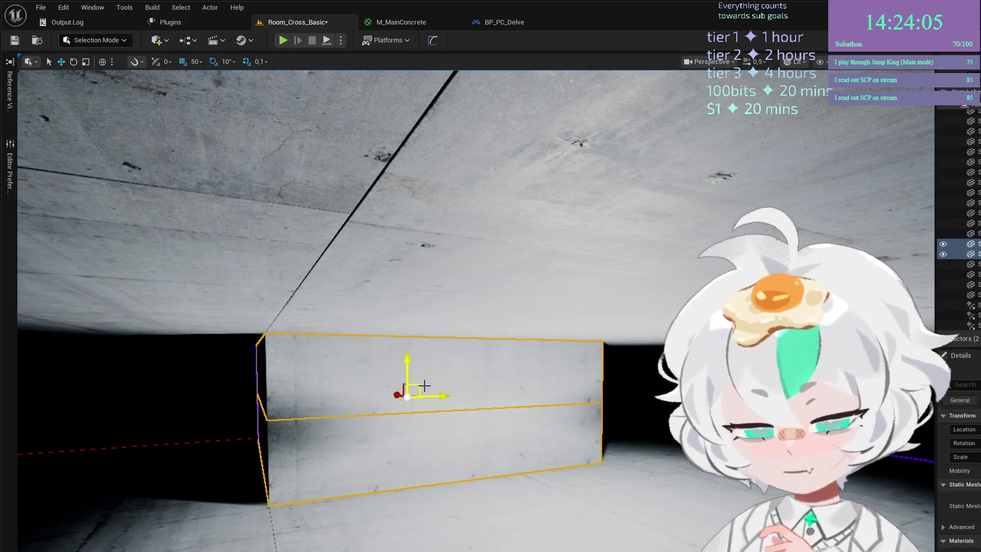
# Delete the concrete box from the room centre and look over the emptied room's lights.
pyautogui.press('Delete')
pyautogui.moveTo(527, 381); pyautogui.dragTo(415, 321)
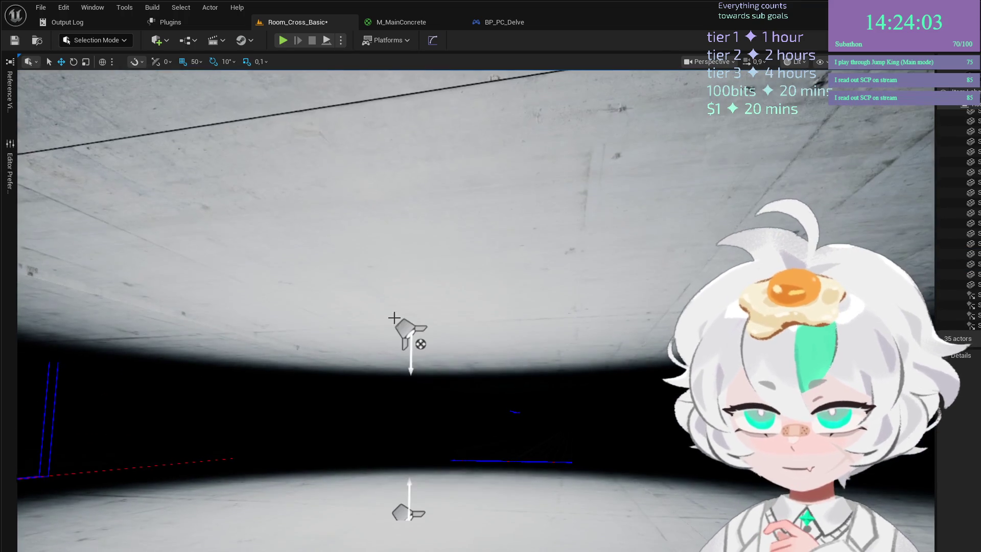
pyautogui.click(415, 322)
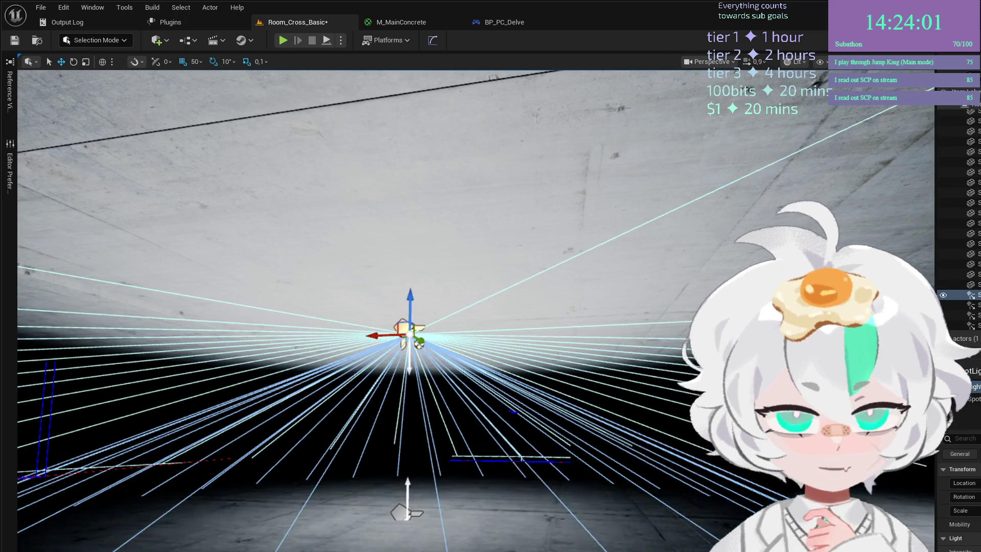
pyautogui.click(410, 507)
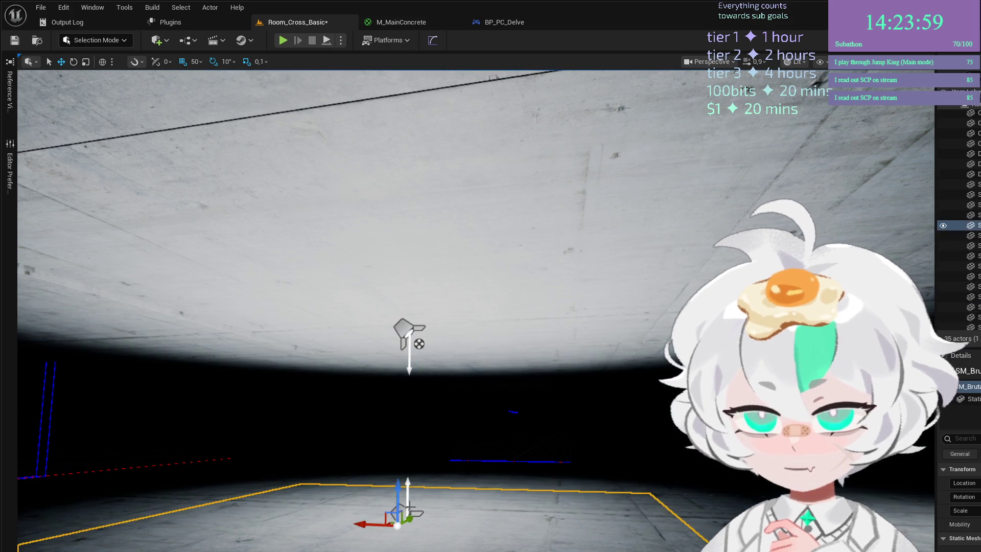
pyautogui.click(412, 512)
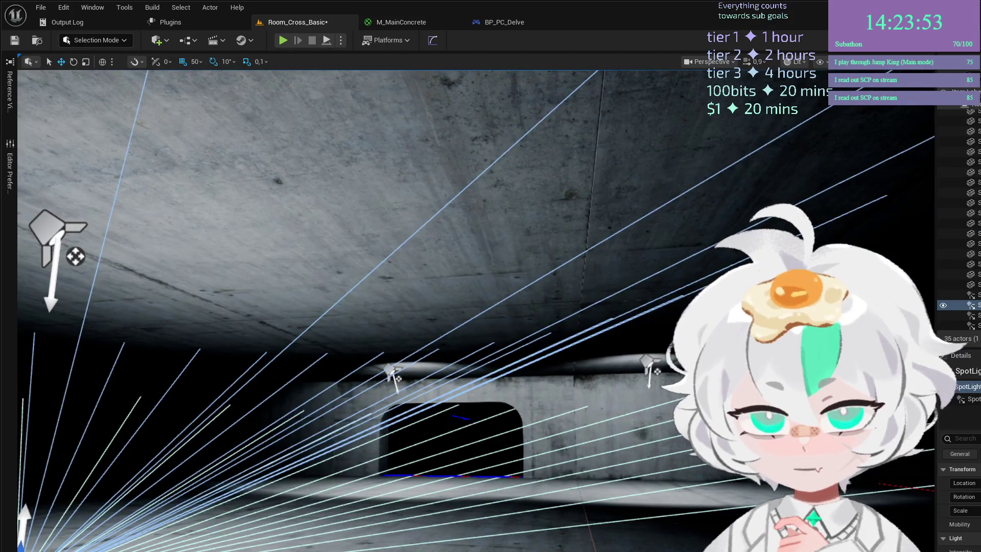
pyautogui.click(425, 458)
# Delete the right ceiling spotlight, keeping the left one, and select the ceiling slab.
pyautogui.click(648, 368)
pyautogui.press('Delete')
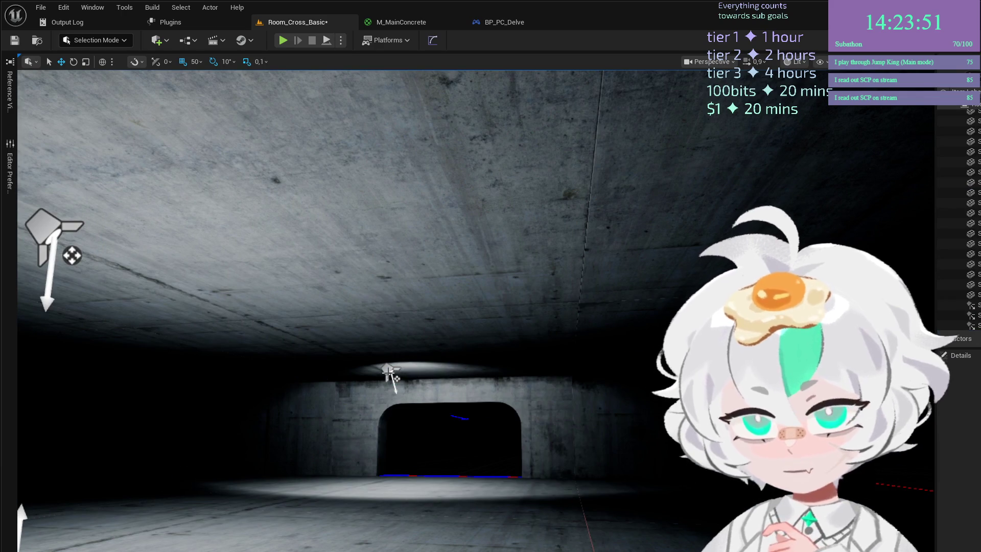
pyautogui.click(389, 370)
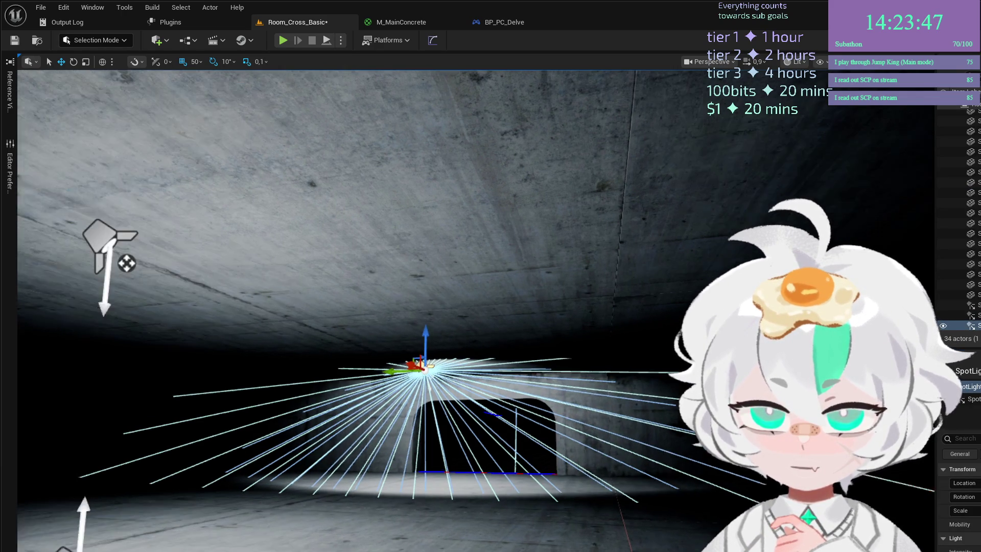
pyautogui.moveTo(677, 389)
pyautogui.mouseDown()
pyautogui.moveTo(697, 467)
pyautogui.moveTo(680, 470)
pyautogui.moveTo(685, 403)
pyautogui.moveTo(685, 435)
pyautogui.moveTo(669, 440)
pyautogui.moveTo(498, 366)
pyautogui.mouseUp()
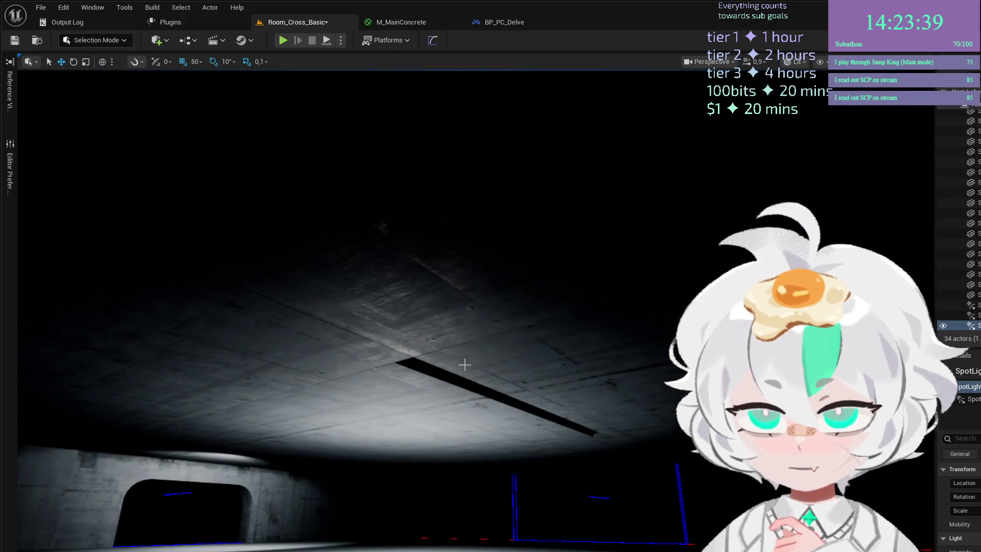
pyautogui.click(431, 378)
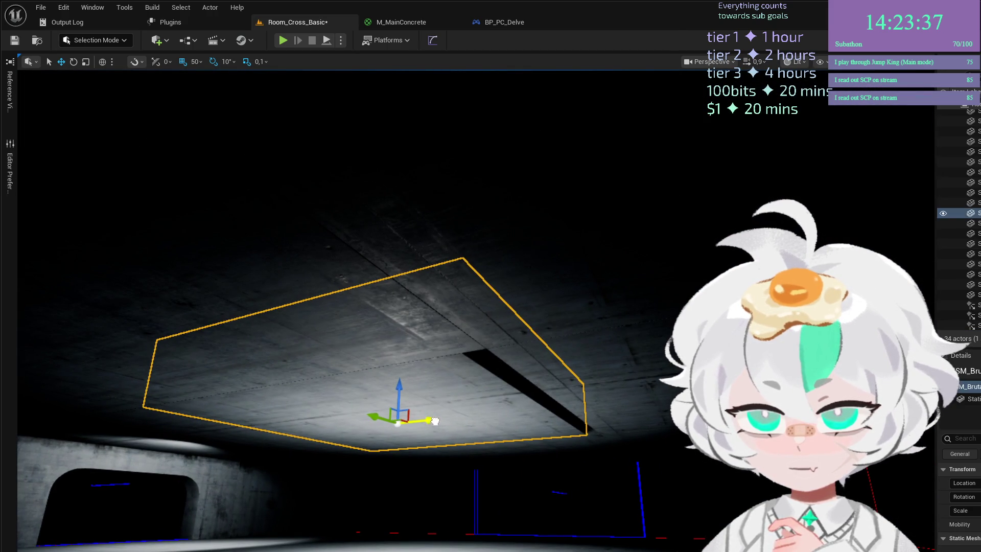
# Fly through the concrete room and place a Point Light on the tunnel floor before the far doorway.
pyautogui.moveTo(430, 425); pyautogui.dragTo(424, 450)
pyautogui.moveTo(464, 413)
pyautogui.mouseDown()
pyautogui.moveTo(659, 409)
pyautogui.moveTo(595, 386)
pyautogui.mouseUp()
pyautogui.moveTo(312, 415); pyautogui.dragTo(311, 415)
pyautogui.click(184, 369)
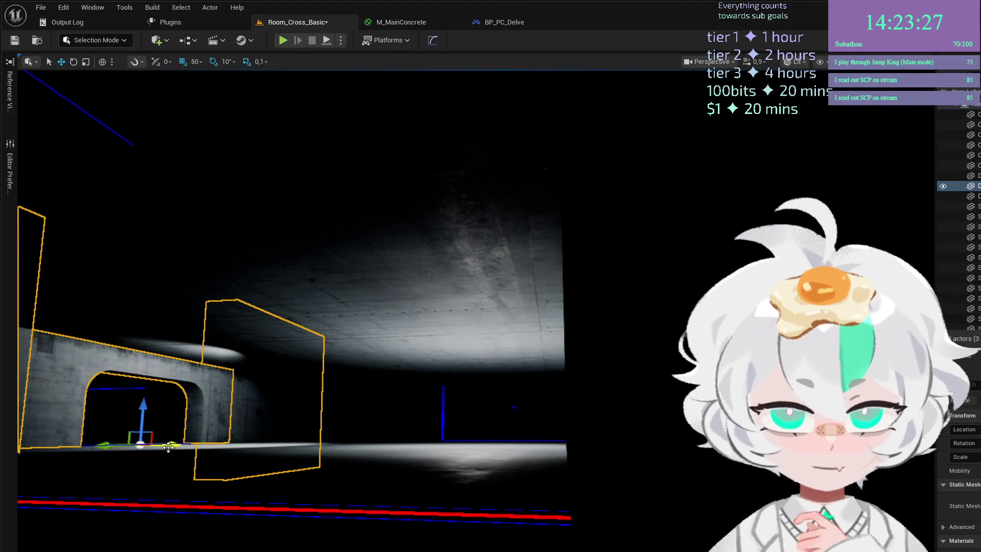
pyautogui.moveTo(172, 445)
pyautogui.mouseDown()
pyautogui.moveTo(532, 449)
pyautogui.moveTo(501, 456)
pyautogui.moveTo(377, 428)
pyautogui.moveTo(628, 425)
pyautogui.mouseUp()
pyautogui.moveTo(711, 462)
pyautogui.mouseDown()
pyautogui.moveTo(548, 399)
pyautogui.moveTo(629, 383)
pyautogui.mouseUp()
pyautogui.moveTo(563, 375)
pyautogui.mouseDown()
pyautogui.moveTo(602, 385)
pyautogui.moveTo(276, 346)
pyautogui.moveTo(272, 330)
pyautogui.moveTo(208, 378)
pyautogui.moveTo(84, 421)
pyautogui.moveTo(646, 400)
pyautogui.moveTo(373, 431)
pyautogui.moveTo(328, 409)
pyautogui.moveTo(330, 433)
pyautogui.mouseUp()
pyautogui.scroll(1, 330, 433)
pyautogui.moveTo(359, 350); pyautogui.dragTo(358, 350)
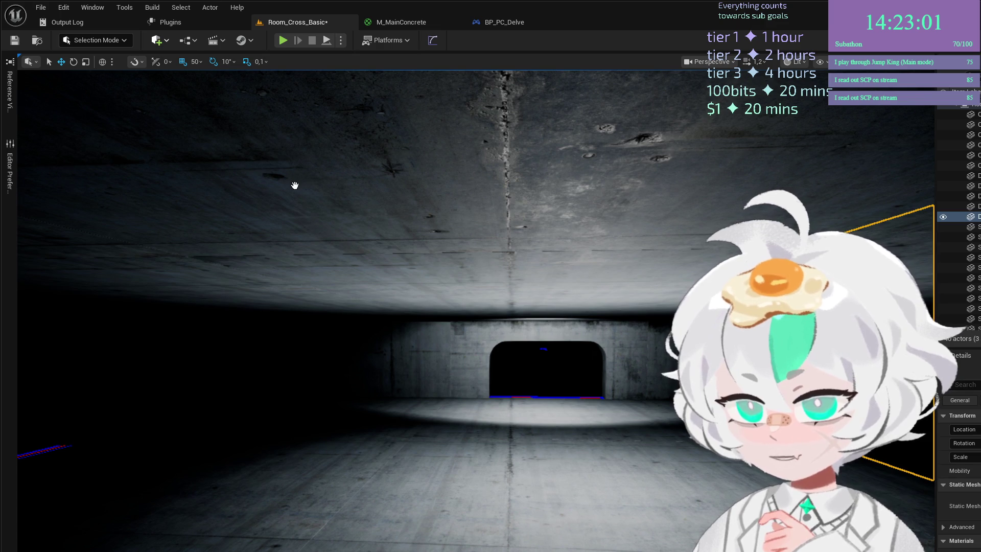
pyautogui.click(536, 465)
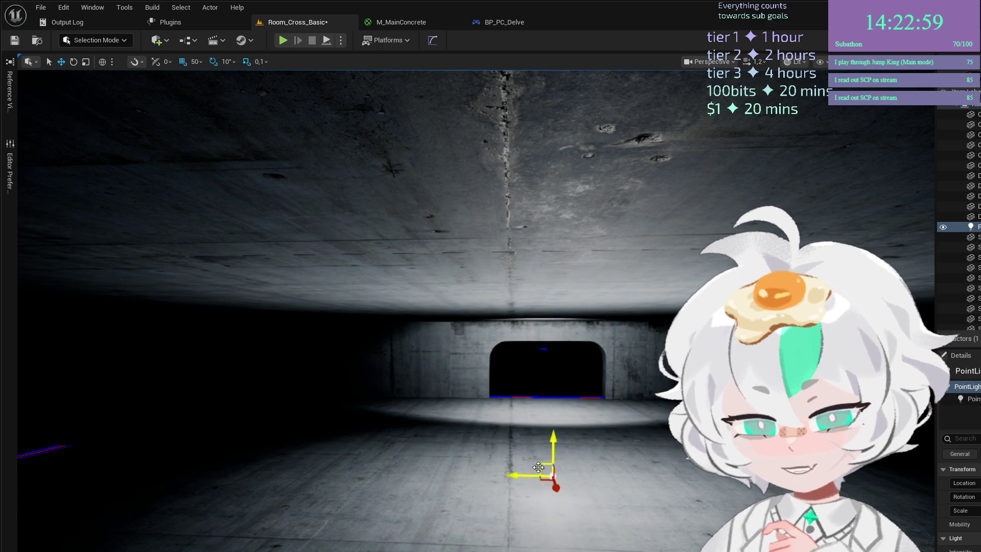
# Raise the point light off the floor and fly around to check the corridor lighting.
pyautogui.moveTo(550, 442); pyautogui.dragTo(564, 358)
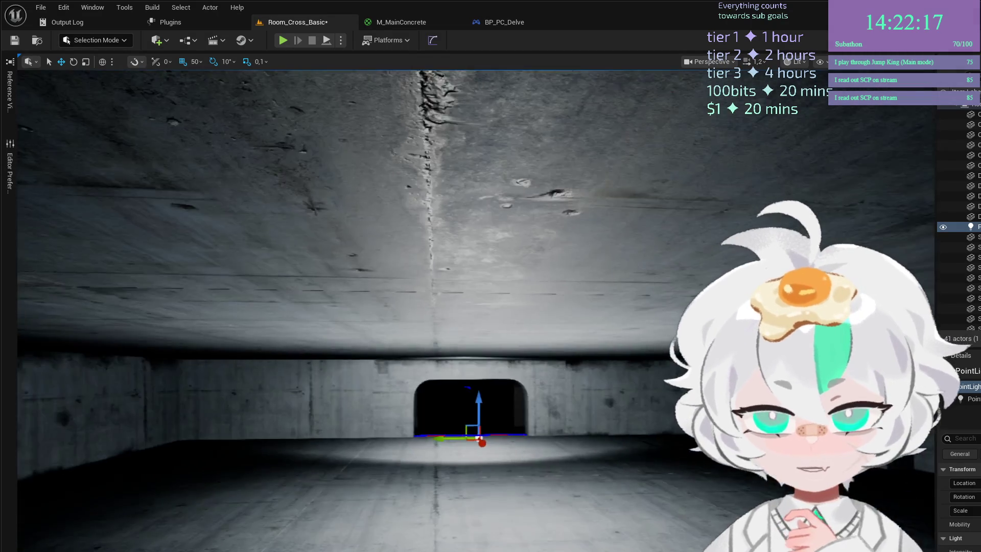
pyautogui.press('Up')
pyautogui.press('Up')
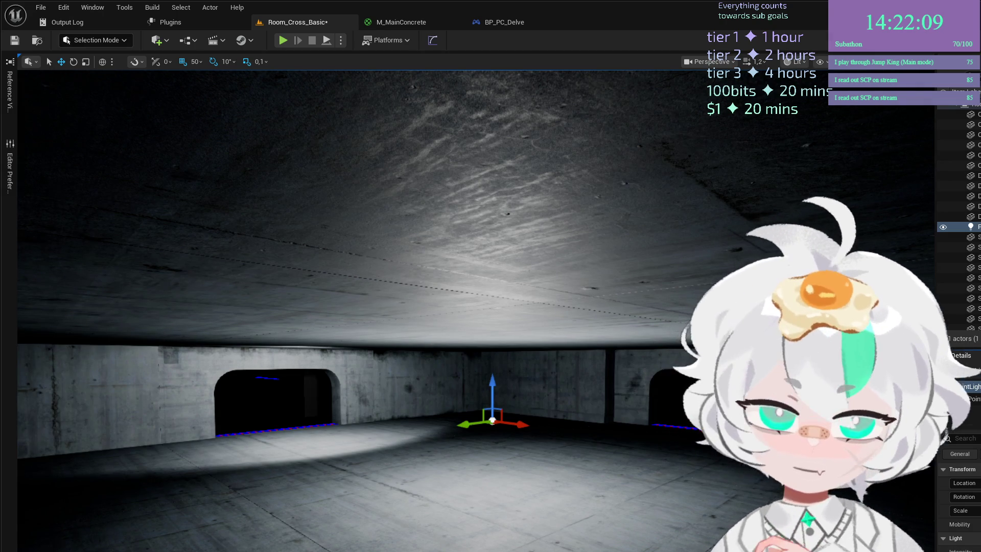
pyautogui.press('Up')
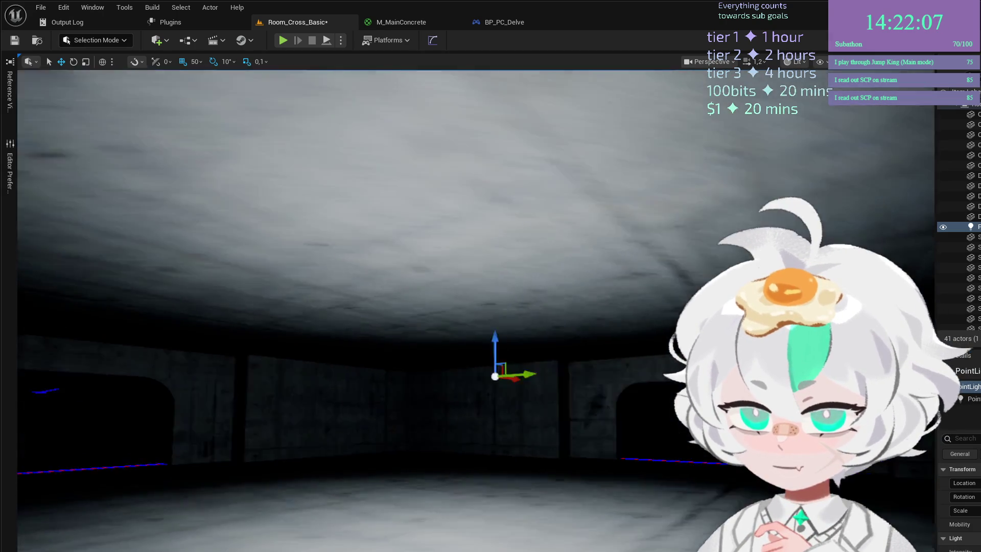
pyautogui.press('Up')
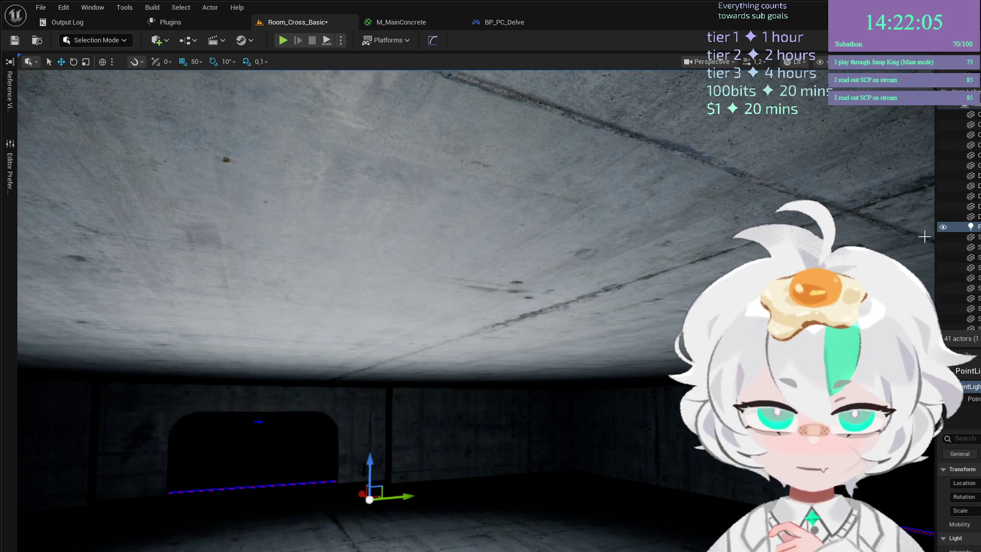
pyautogui.press('Up')
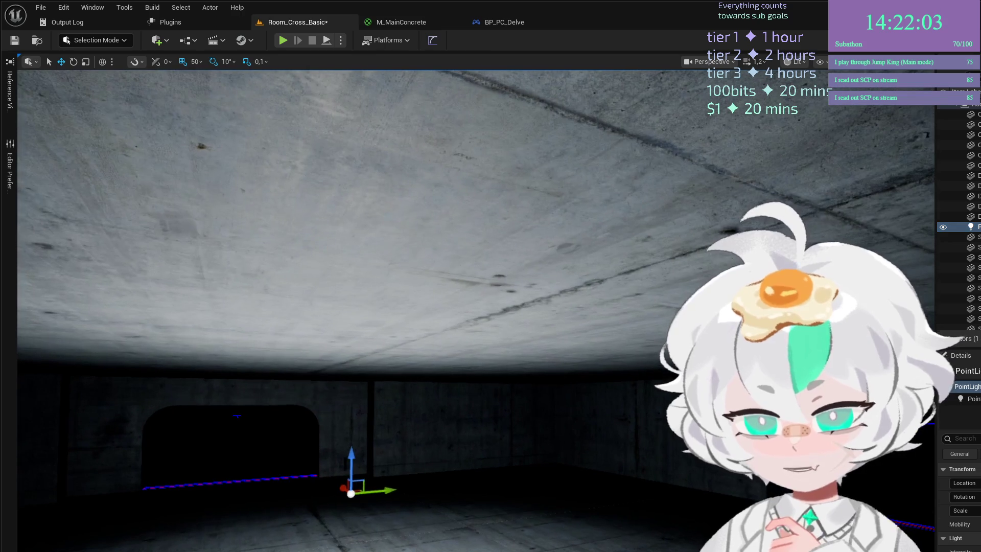
pyautogui.press('Up')
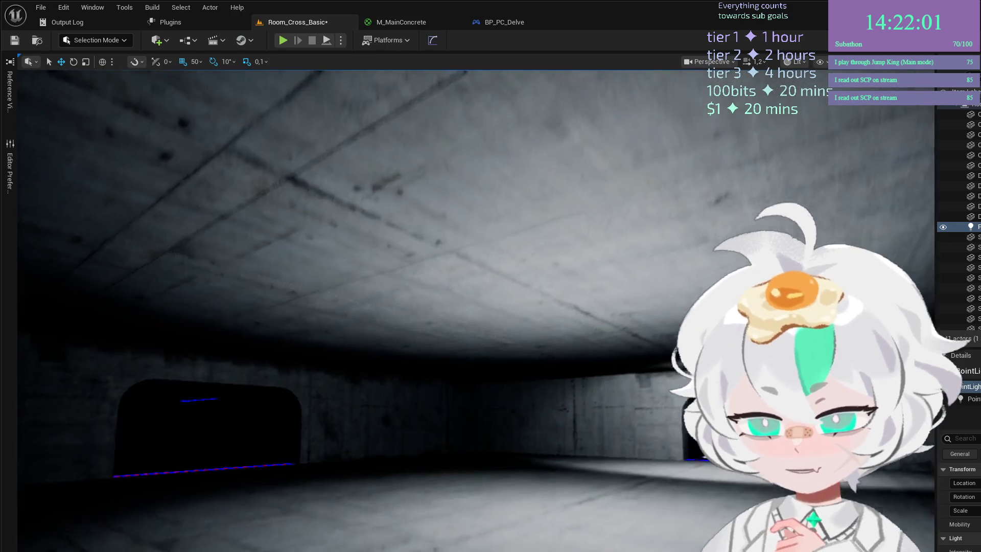
pyautogui.press('Up')
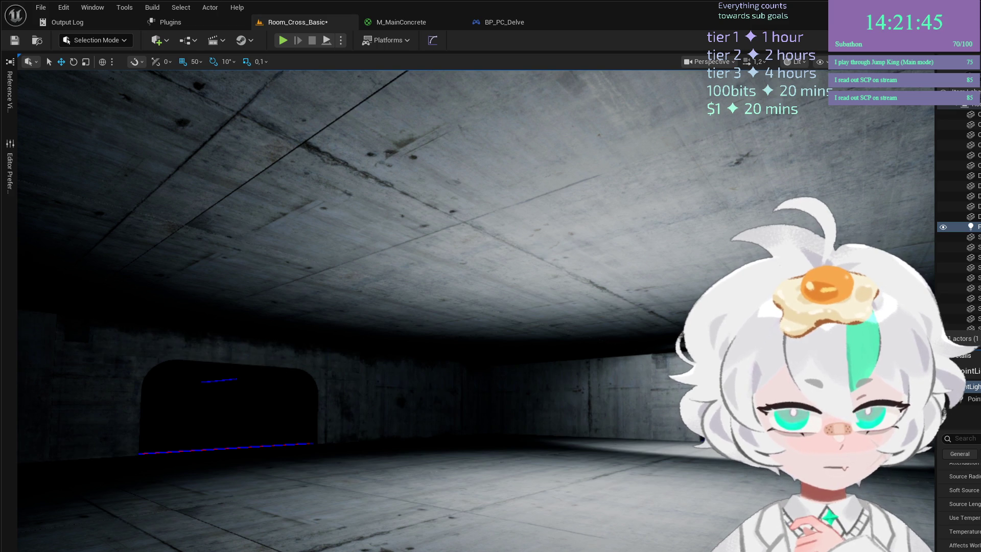
pyautogui.press('s')
pyautogui.press('e')
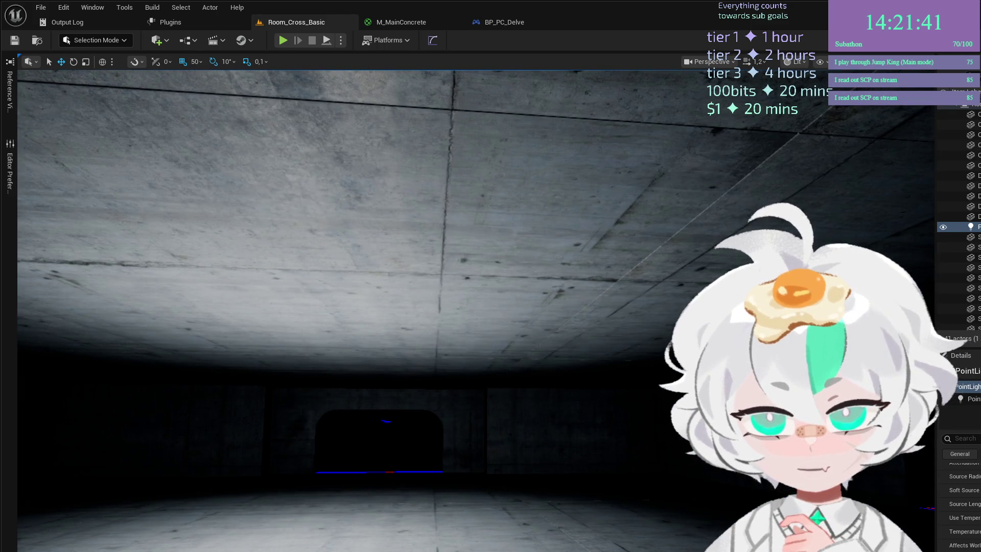
# Rotate the arched wall and a second wall mesh around their vertical axis, then save the level.
pyautogui.press('q')
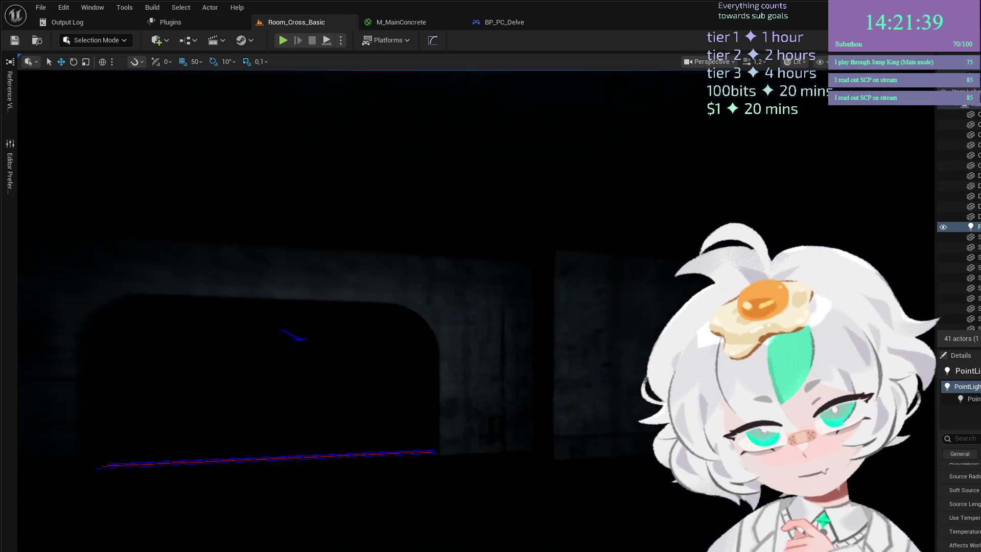
pyautogui.press('e')
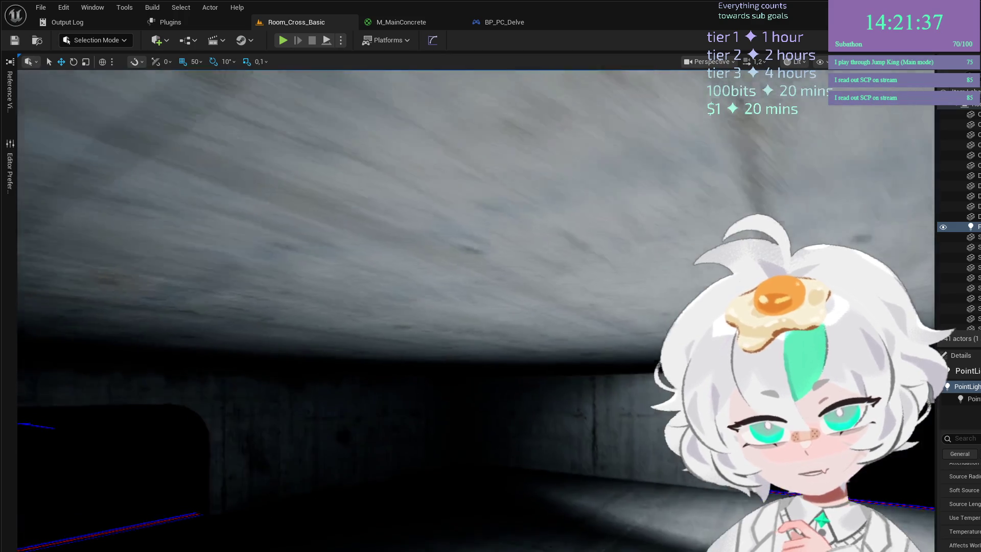
pyautogui.press('q')
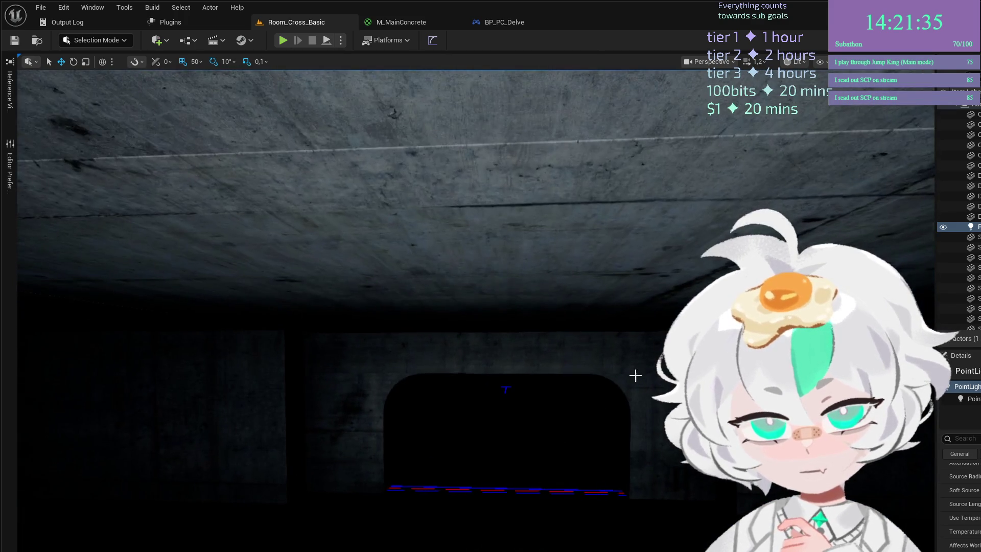
pyautogui.click(636, 375)
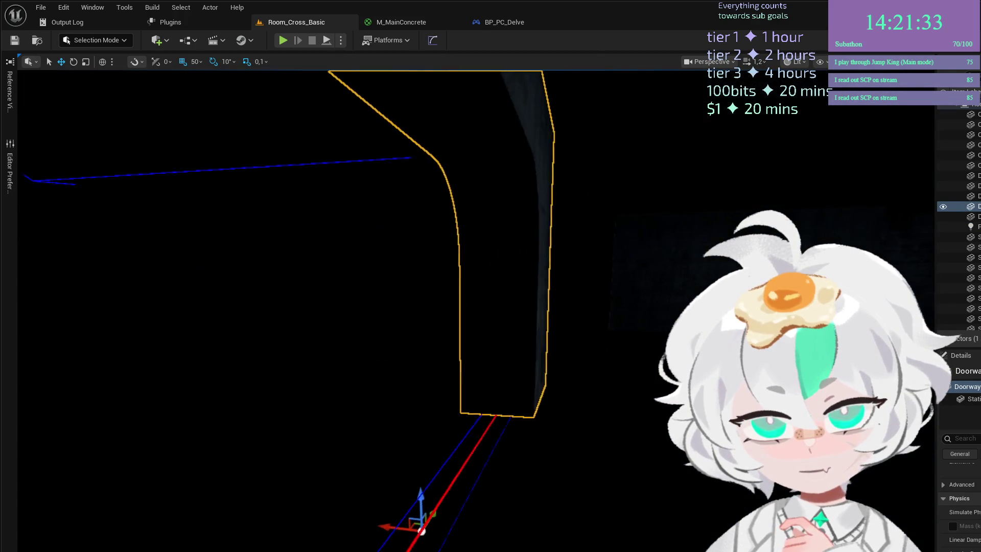
pyautogui.click(588, 307)
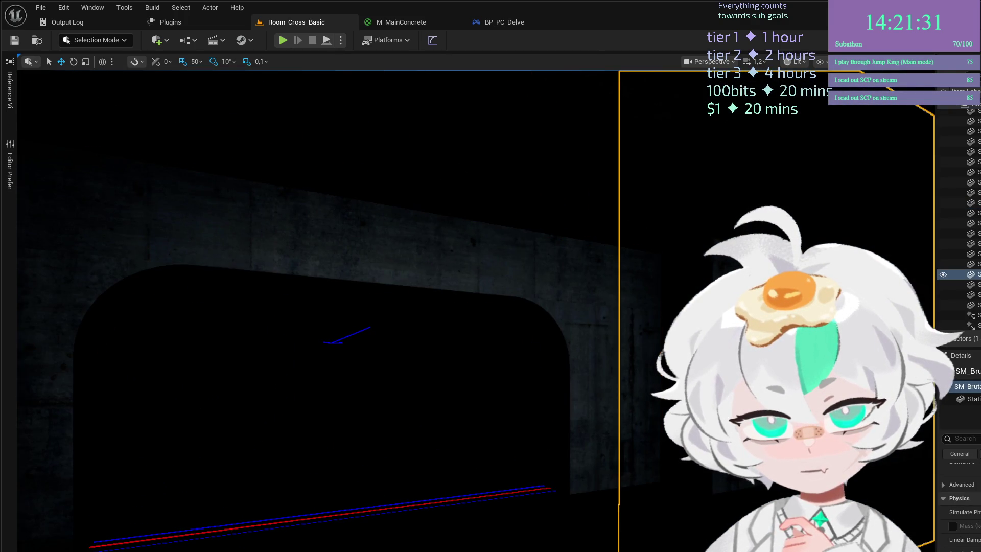
pyautogui.keyDown('ctrl'); pyautogui.click(454, 357); pyautogui.keyUp('ctrl')
pyautogui.press('f')
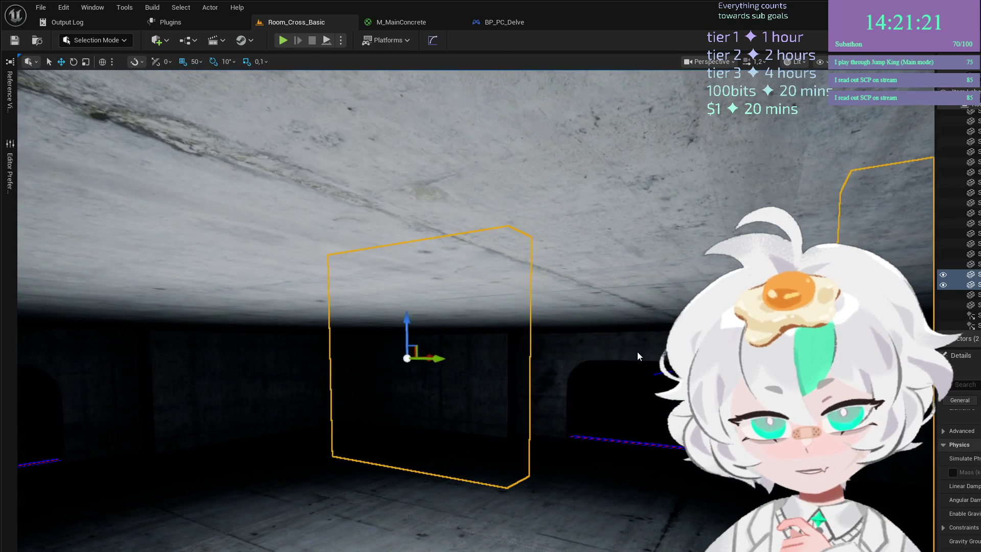
pyautogui.press('e')
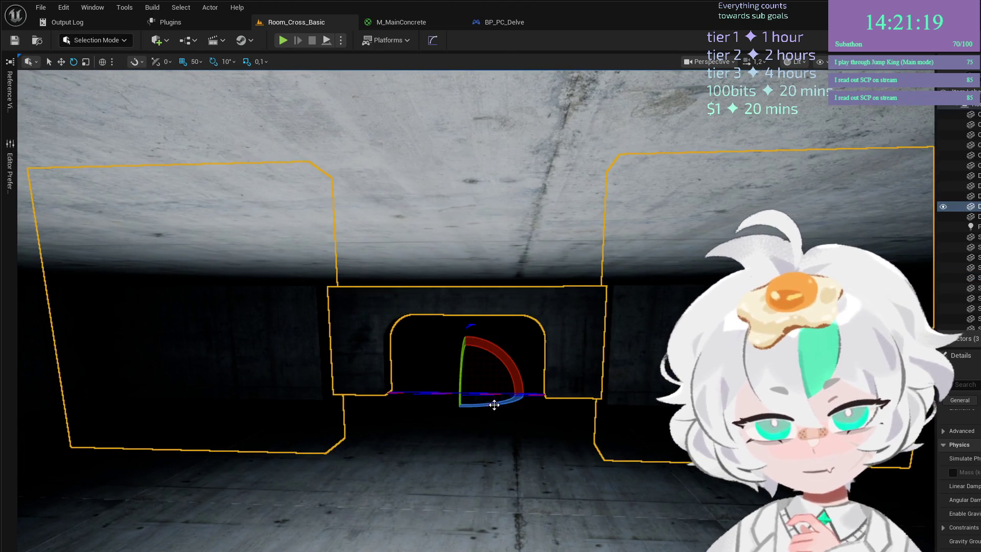
pyautogui.moveTo(492, 403); pyautogui.dragTo(516, 398)
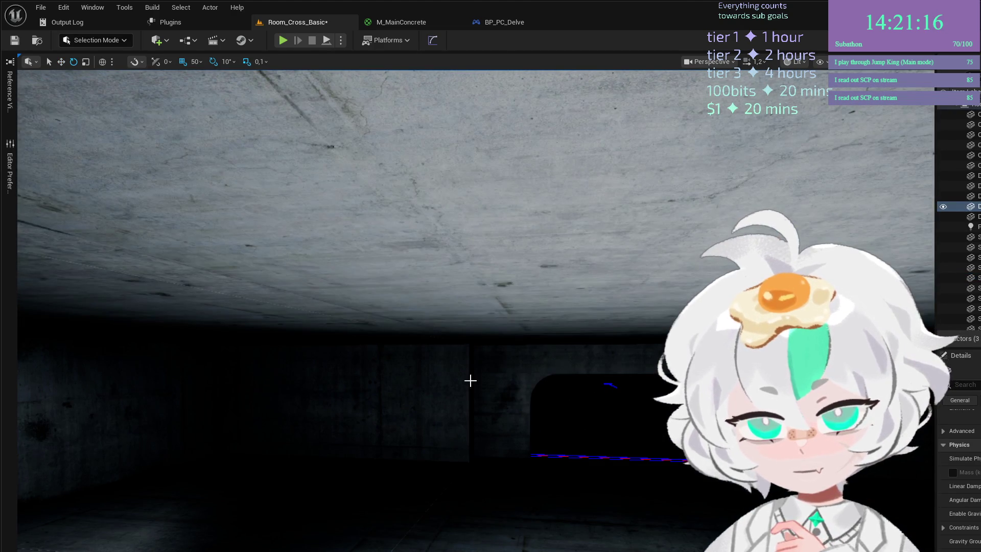
pyautogui.click(470, 380)
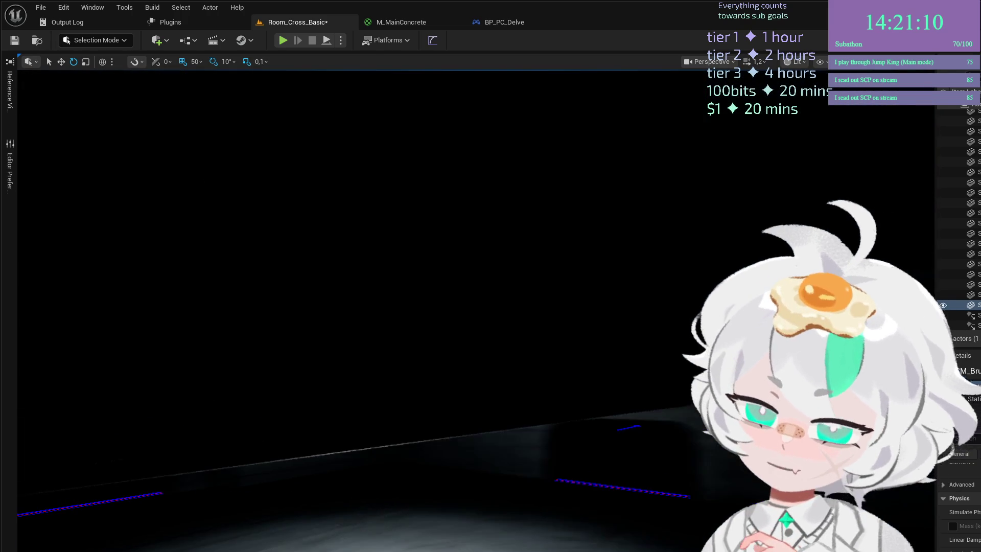
pyautogui.keyDown('ctrl'); pyautogui.click(634, 430); pyautogui.keyUp('ctrl')
pyautogui.hotkey('ctrl', 's')
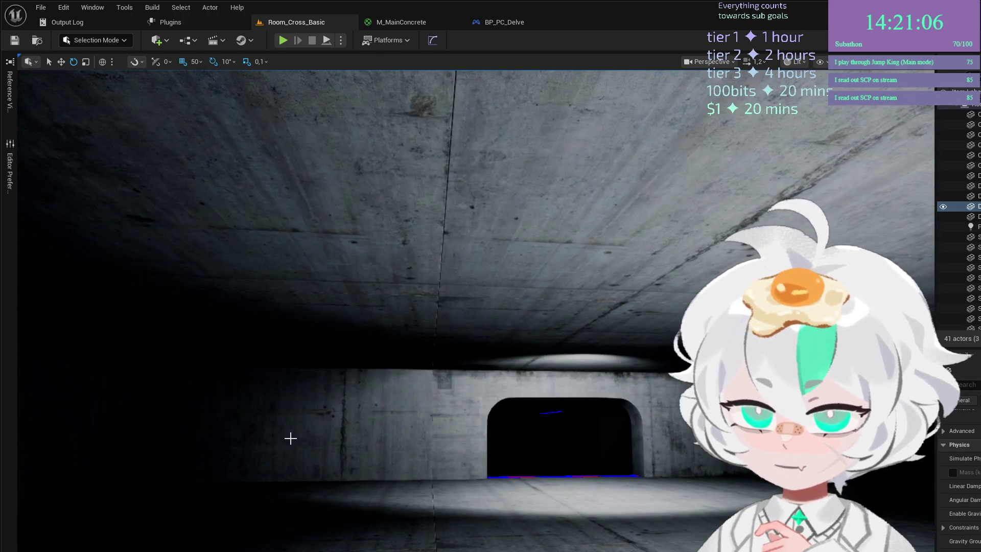
# Rotate the left wall, doorway wall and right wall by 180 degrees.
pyautogui.click(290, 438)
pyautogui.keyDown('ctrl'); pyautogui.click(536, 388); pyautogui.keyUp('ctrl')
pyautogui.keyDown('ctrl'); pyautogui.click(659, 406); pyautogui.keyUp('ctrl')
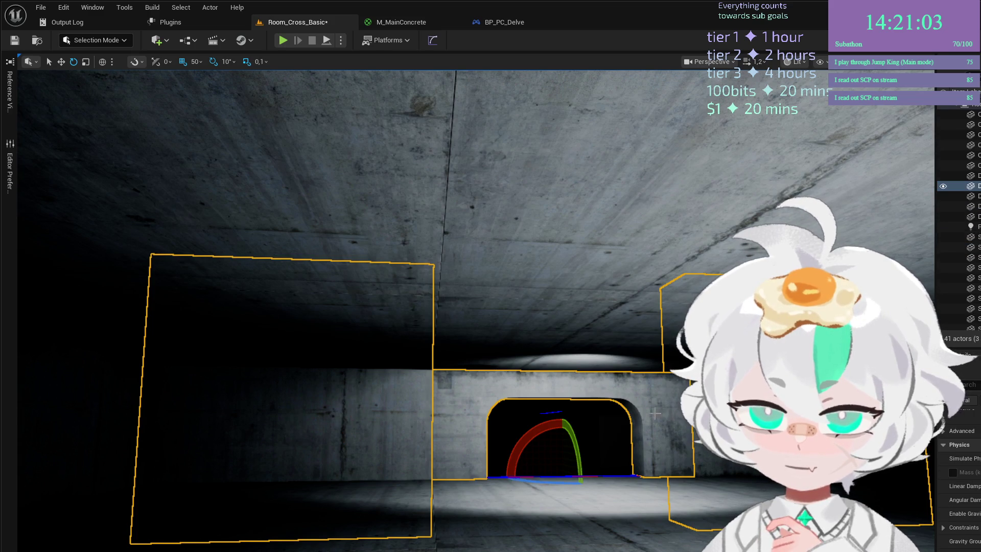
pyautogui.moveTo(535, 482); pyautogui.dragTo(540, 482)
pyautogui.press('w')
pyautogui.scroll(5, 603, 444)
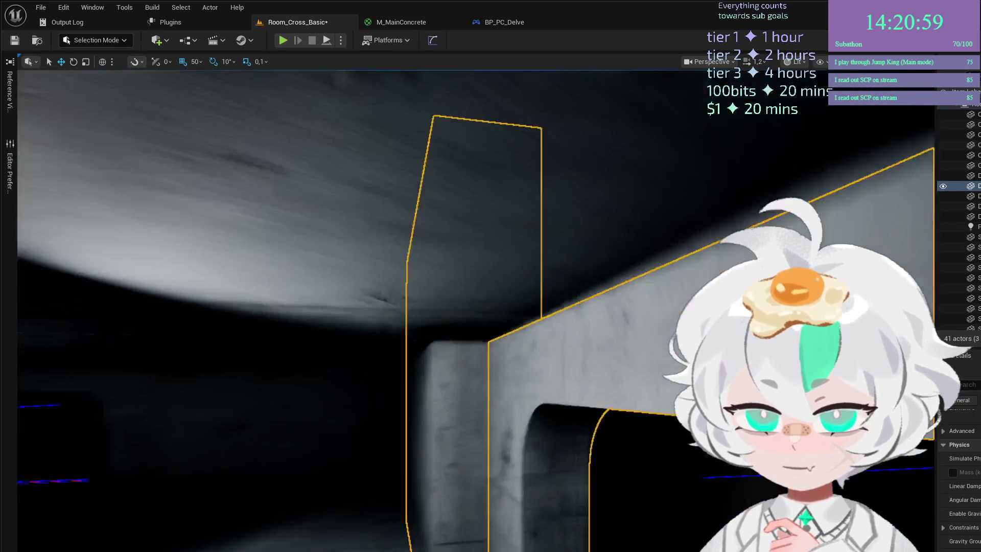
pyautogui.moveTo(604, 444)
pyautogui.mouseDown()
pyautogui.moveTo(557, 409)
pyautogui.moveTo(583, 438)
pyautogui.moveTo(506, 438)
pyautogui.moveTo(473, 416)
pyautogui.moveTo(215, 431)
pyautogui.moveTo(537, 409)
pyautogui.moveTo(493, 390)
pyautogui.moveTo(577, 429)
pyautogui.mouseUp()
# Delete the two selected doorway actors, leaving 39 actors in the level.
pyautogui.click(506, 438)
pyautogui.press('e')
pyautogui.press('Delete')
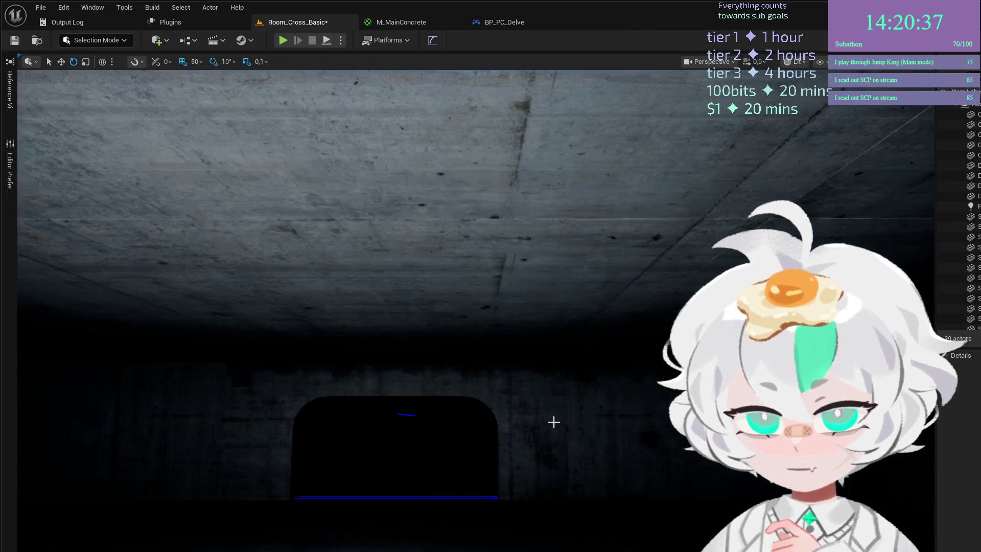
# Rotate the doorway mesh and its left and right walls 180 degrees.
pyautogui.click(257, 409)
pyautogui.keyDown('ctrl'); pyautogui.click(174, 435); pyautogui.keyUp('ctrl')
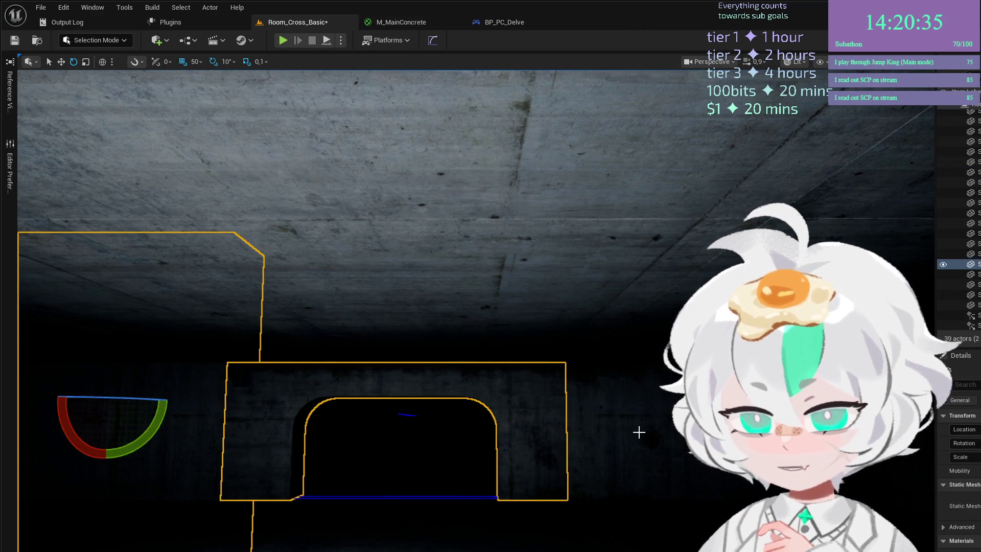
pyautogui.keyDown('ctrl'); pyautogui.click(534, 411); pyautogui.keyUp('ctrl')
pyautogui.moveTo(388, 507); pyautogui.dragTo(463, 501)
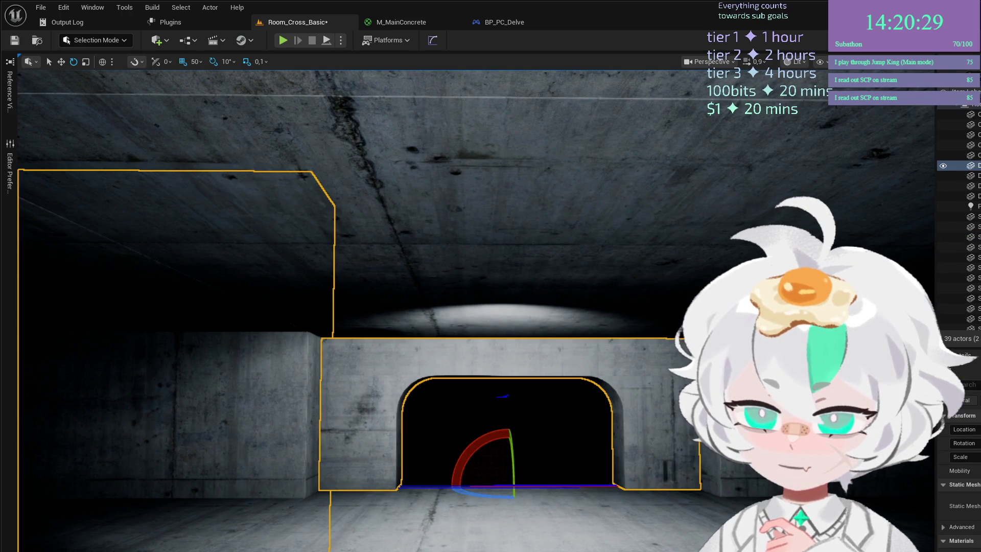
pyautogui.keyDown('ctrl'); pyautogui.click(597, 481); pyautogui.keyUp('ctrl')
pyautogui.moveTo(489, 497); pyautogui.dragTo(586, 527)
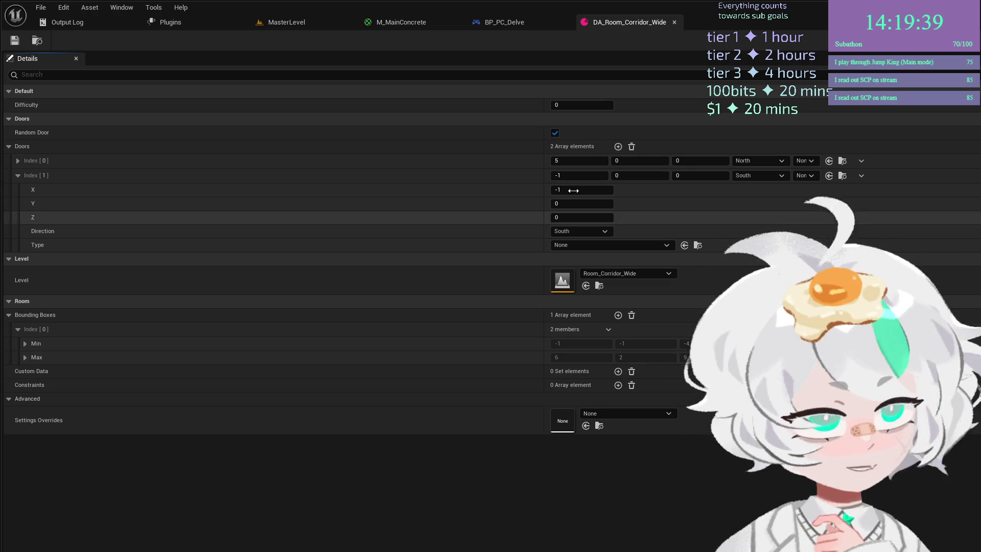
# Switch to MasterLevel and start a Play-In-Editor test with Alt+P.
pyautogui.click(275, 29)
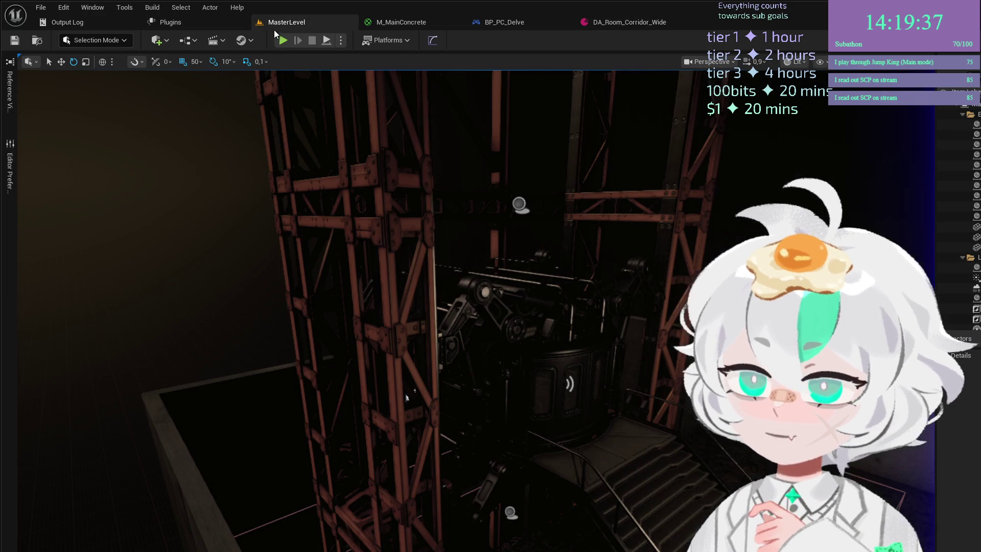
pyautogui.hotkey('alt', 'p')
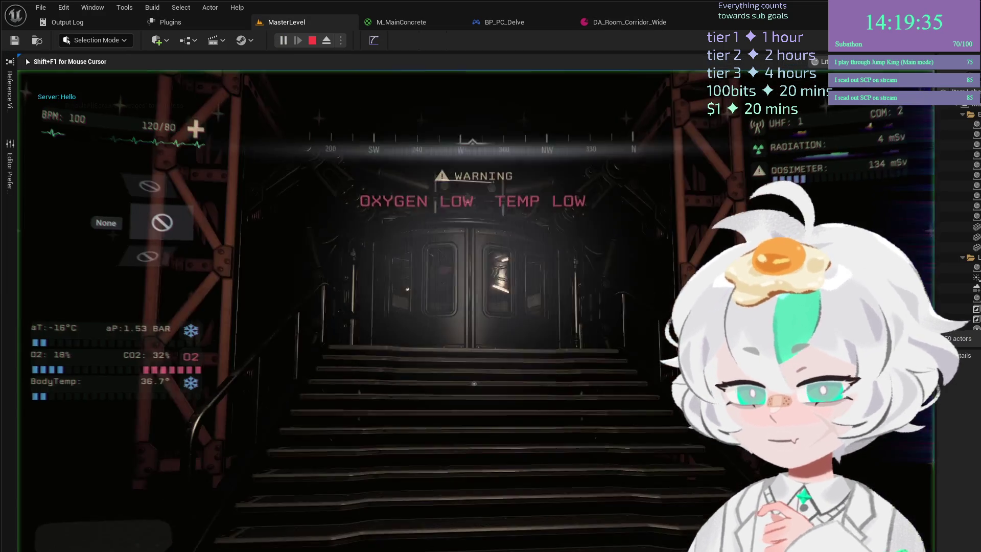
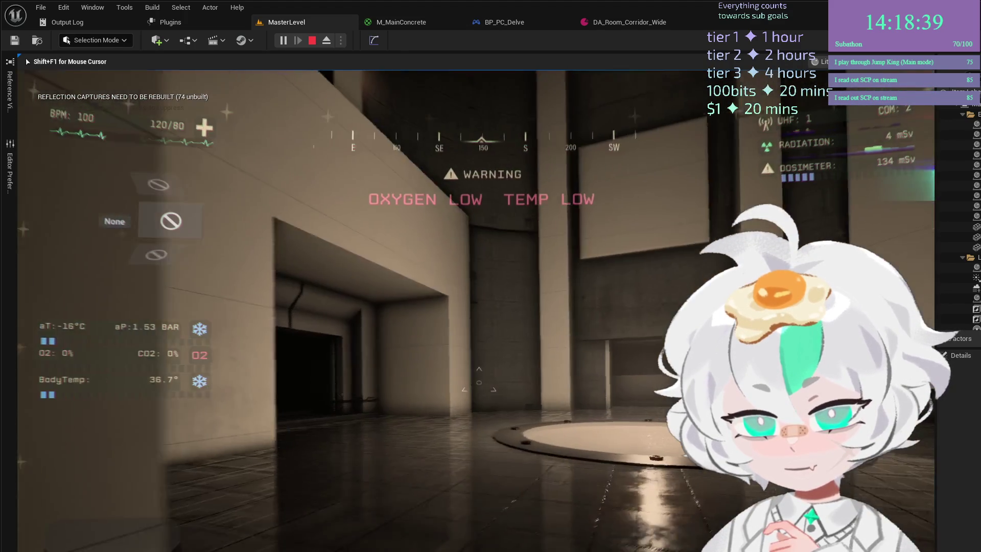
# Walk toward the dark room, stop the playtest with Esc, then relaunch it with Alt+P.
pyautogui.press('w')
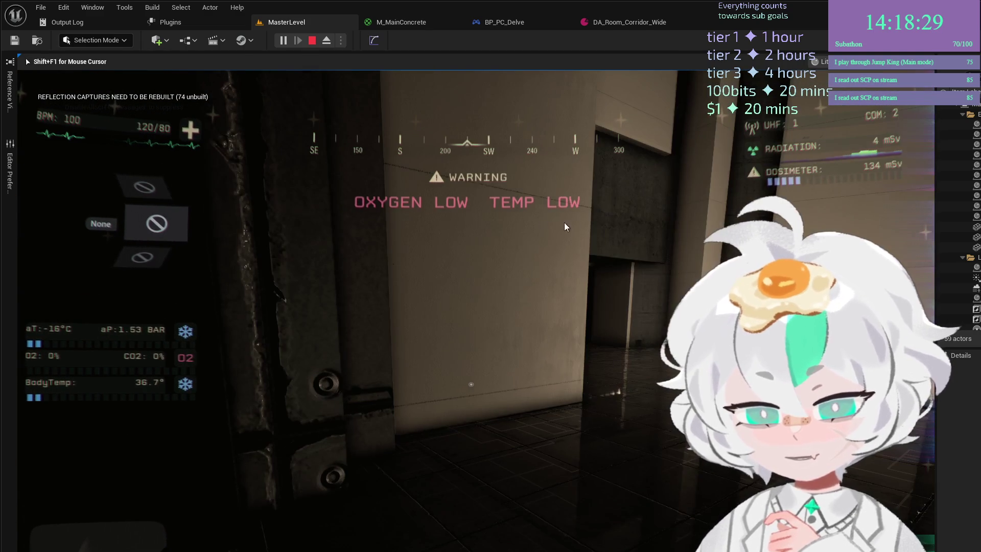
pyautogui.press('Escape')
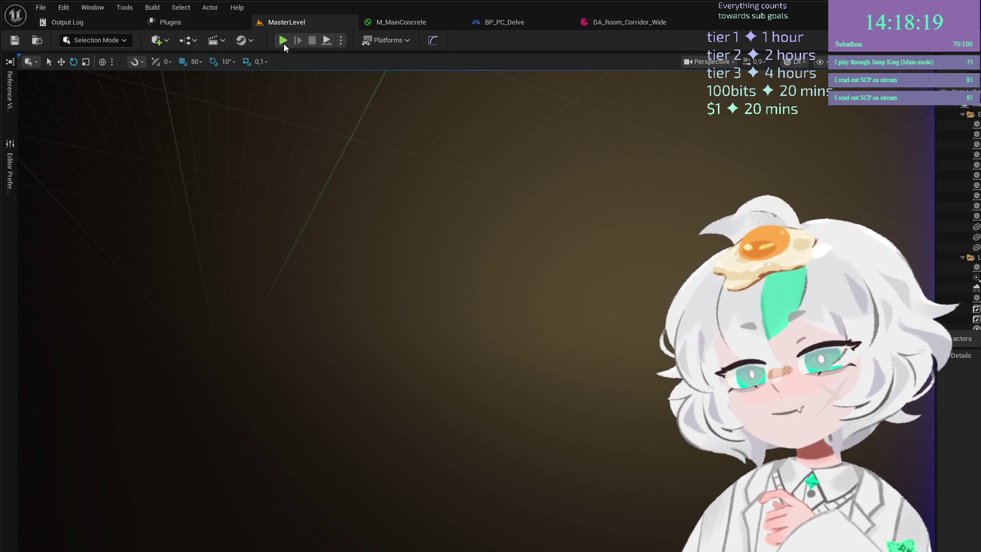
pyautogui.hotkey('alt', 'p')
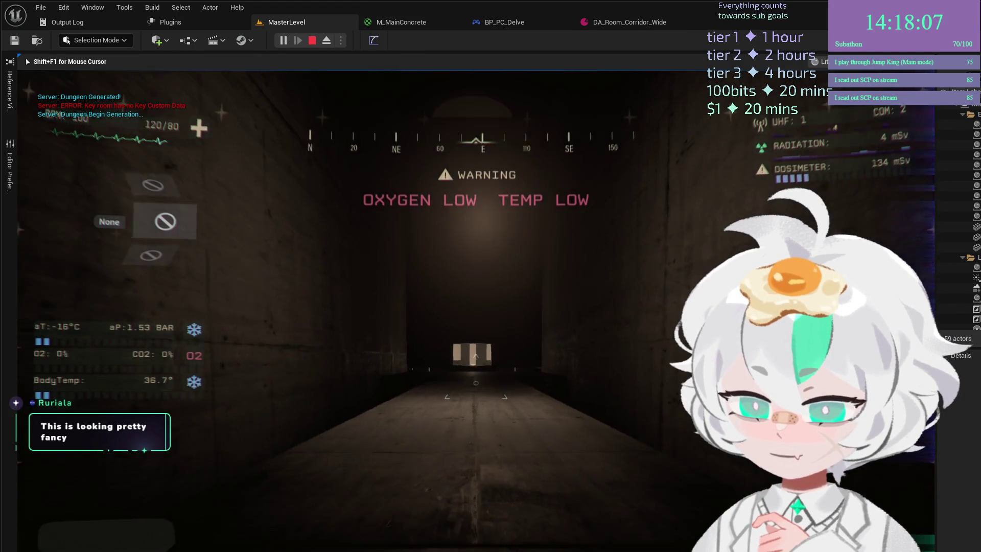
# Walk down the corridor, through the lit room past the floor pad, into the next concrete room.
pyautogui.press('w')
pyautogui.press('w')
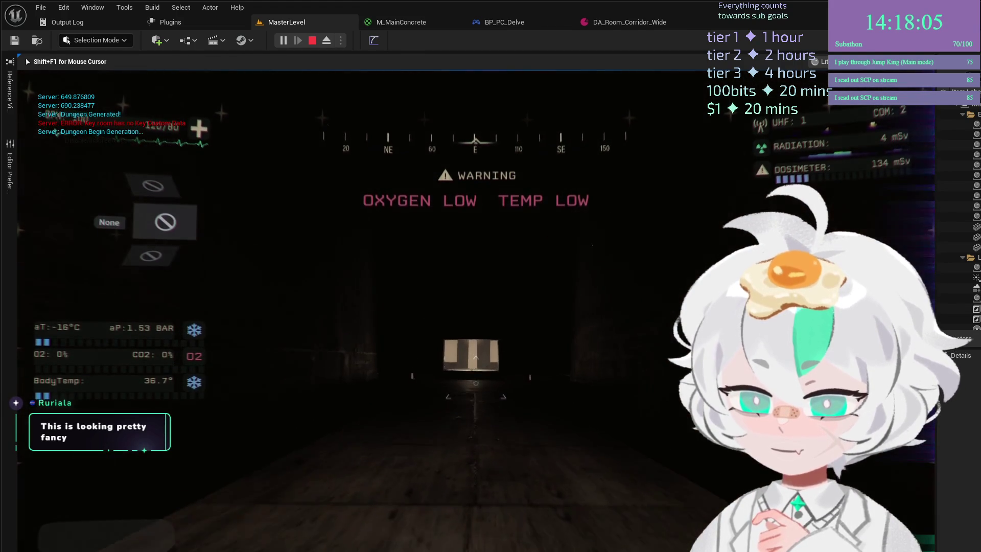
pyautogui.press('w')
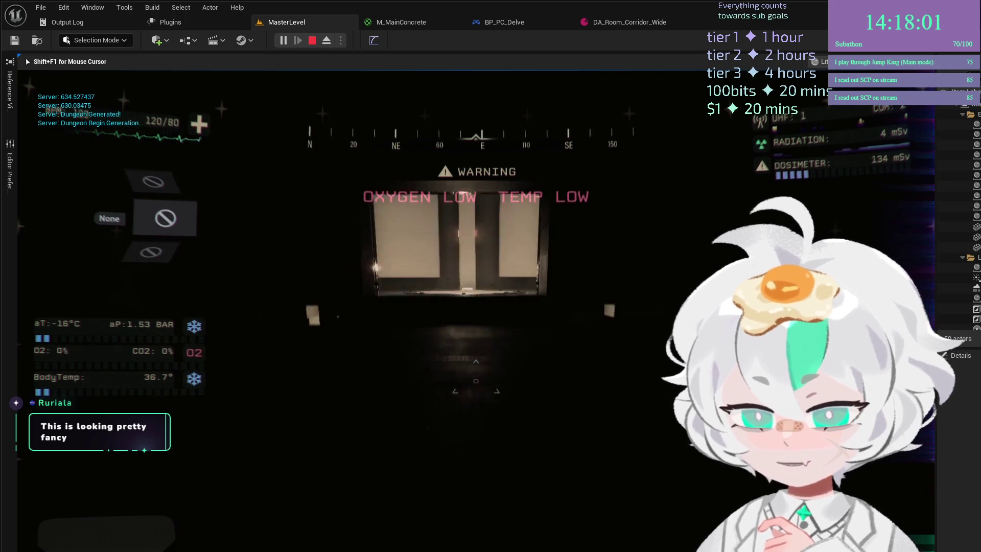
pyautogui.press('w')
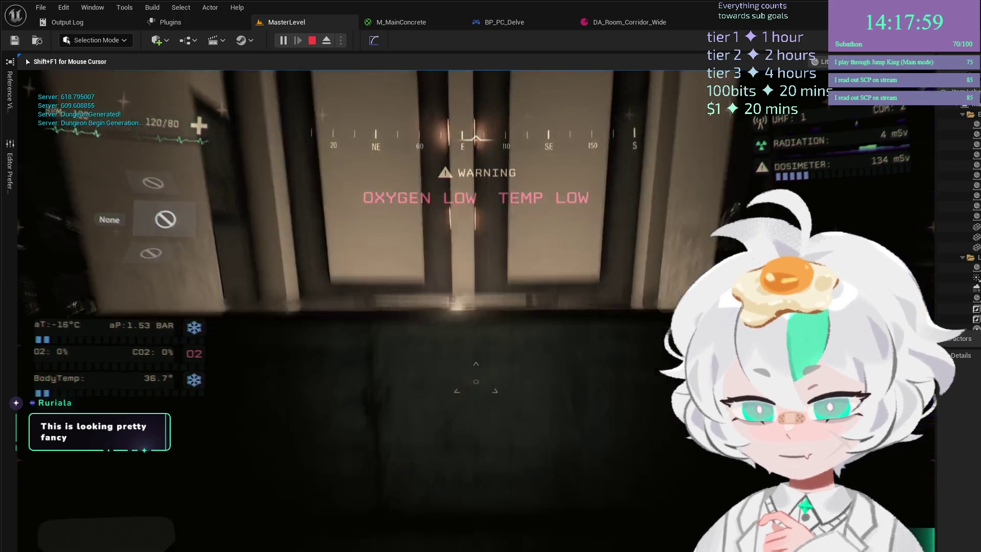
pyautogui.press('w')
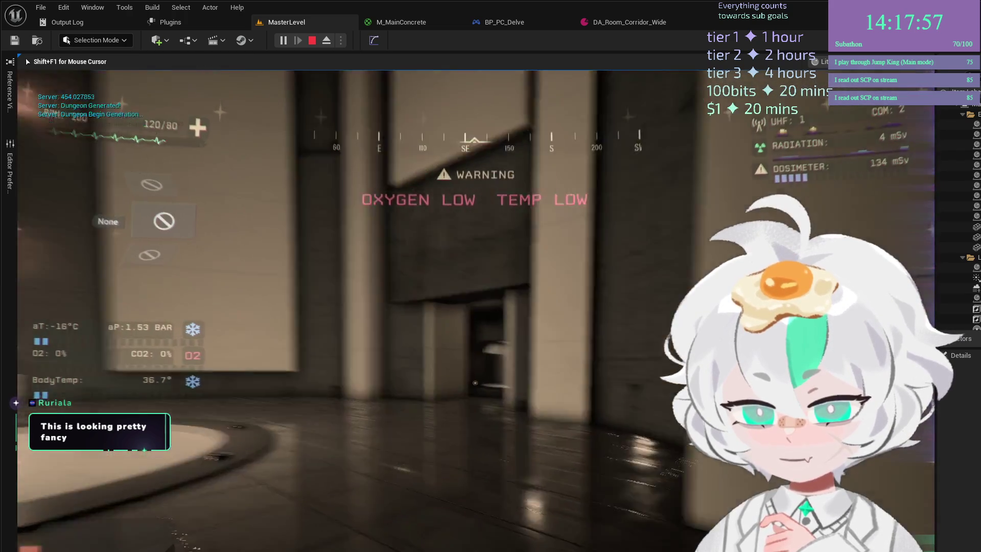
pyautogui.press('w')
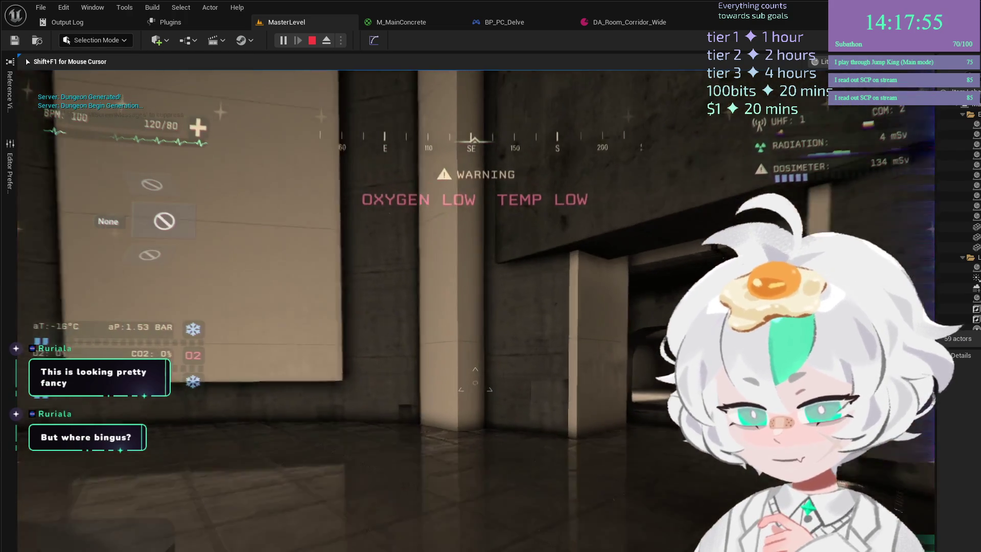
pyautogui.press('w')
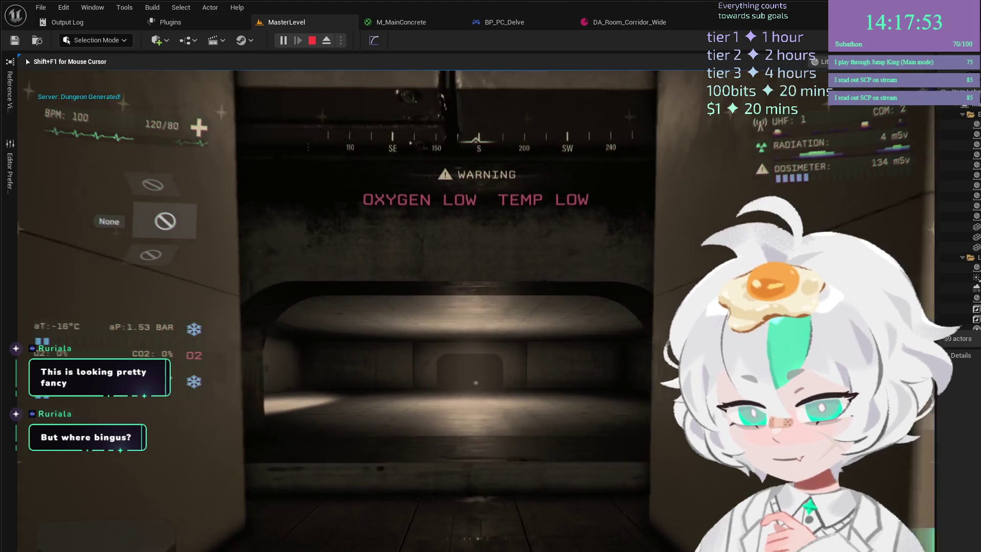
pyautogui.press('w')
pyautogui.press('w')
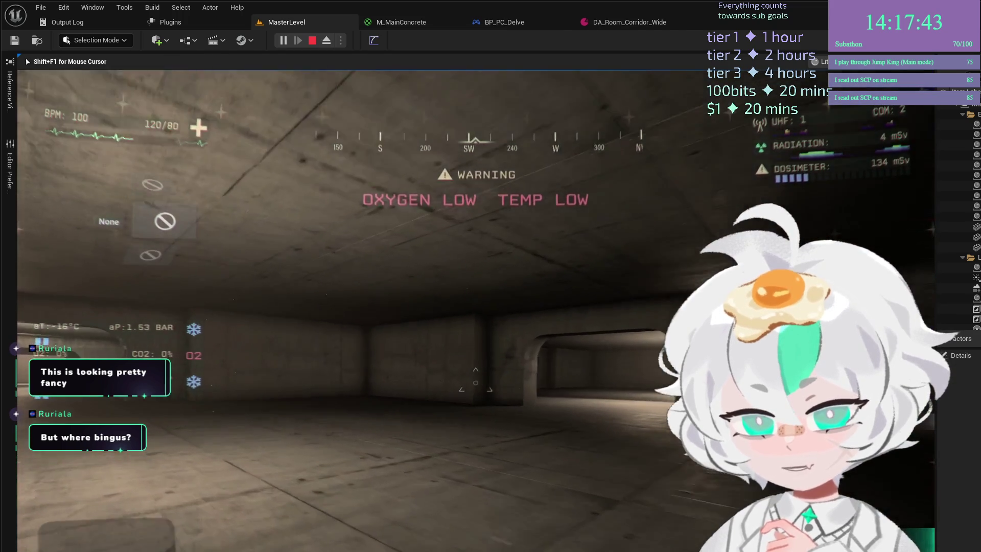
# Continue through the concrete corridor into the lit hatch room and on to the corridor doorway.
pyautogui.moveTo(491, 276)
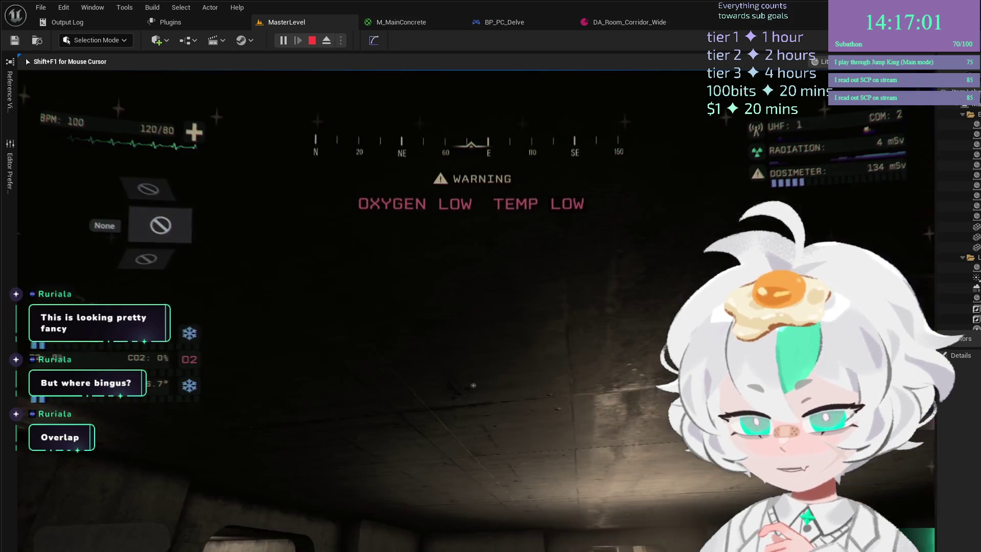
pyautogui.press('w')
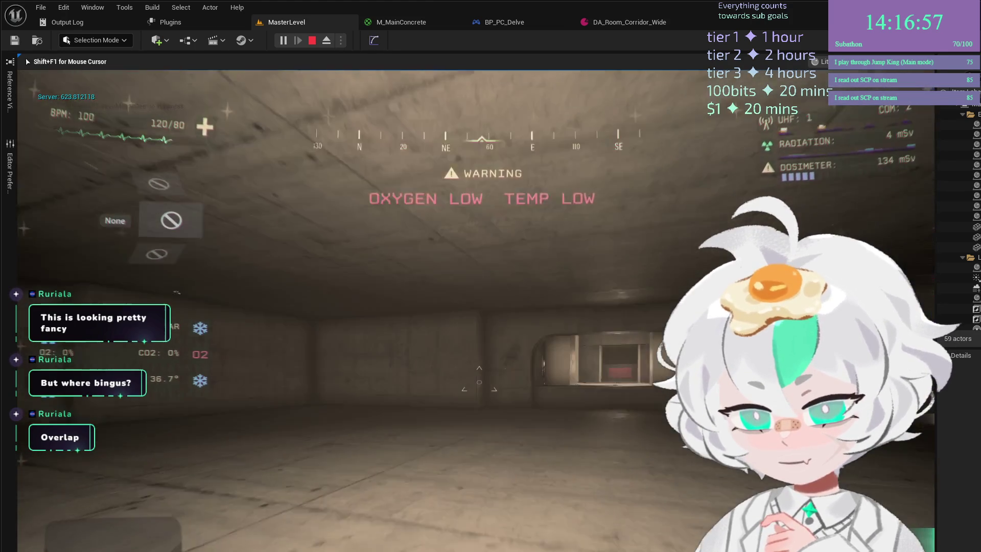
pyautogui.press('w')
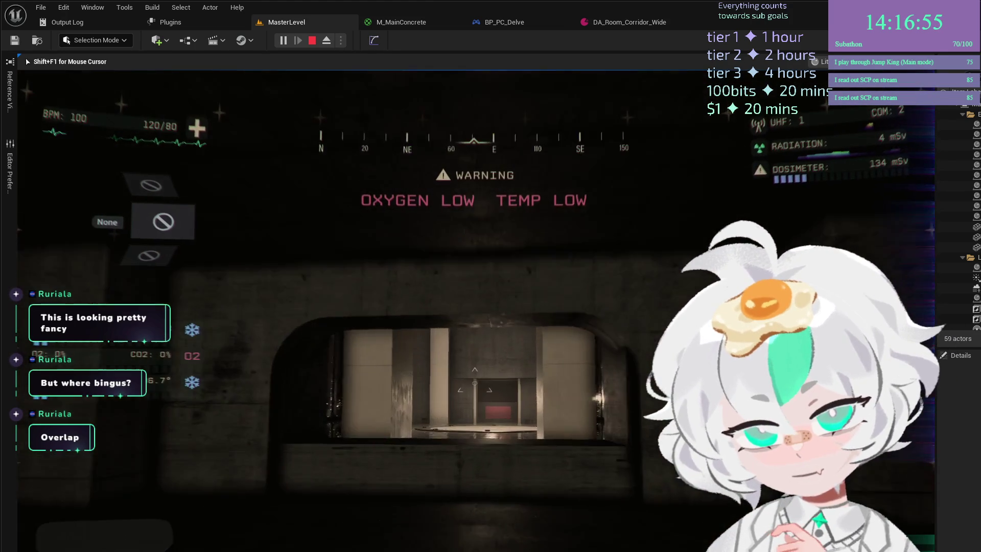
pyautogui.press('w')
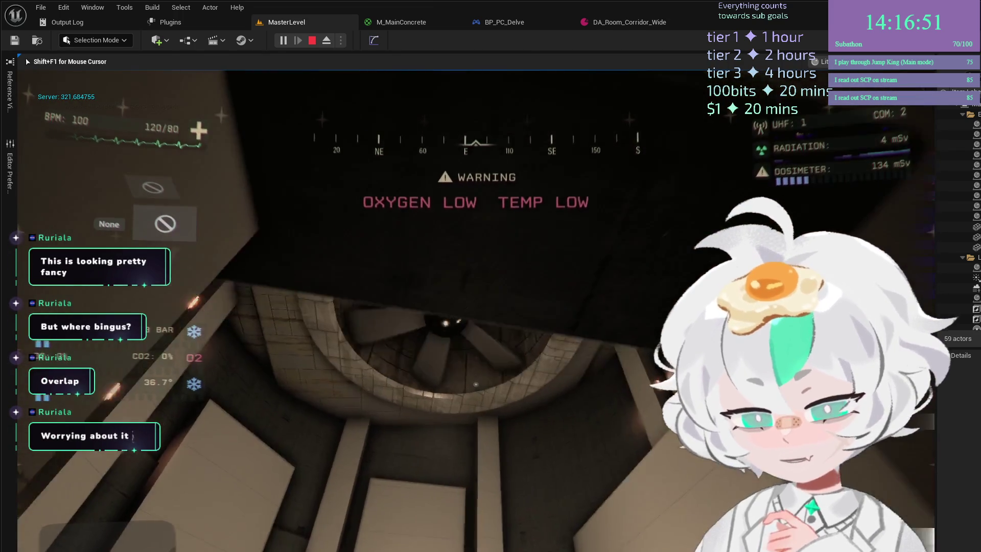
pyautogui.press('w')
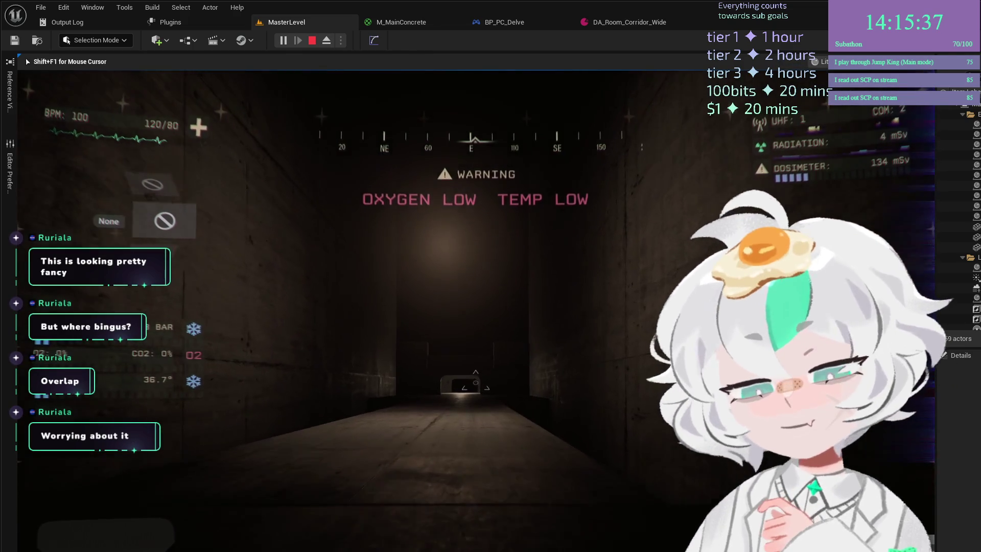
# Walk the dark corridor up to the box and on into the lit room beyond.
pyautogui.press('w')
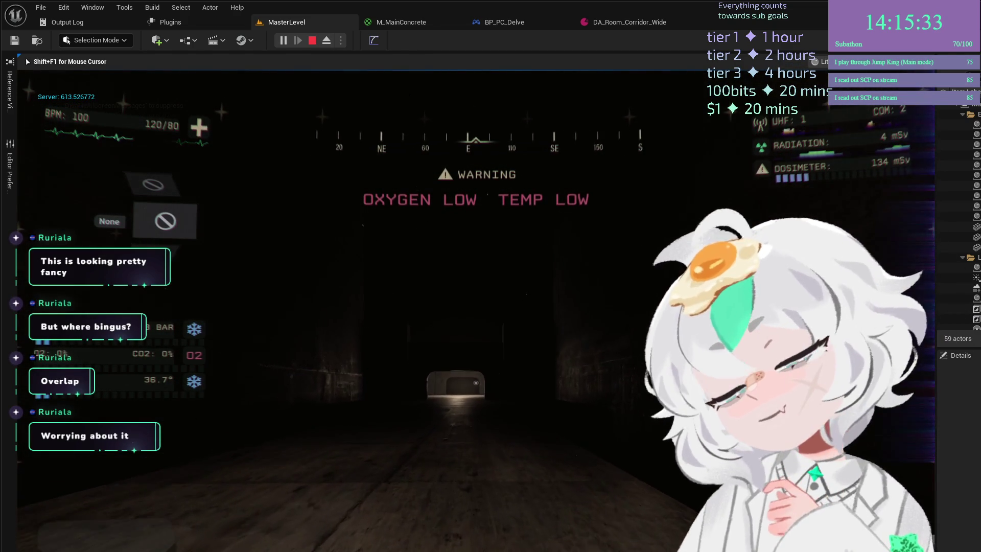
pyautogui.press('w')
pyautogui.press('w')
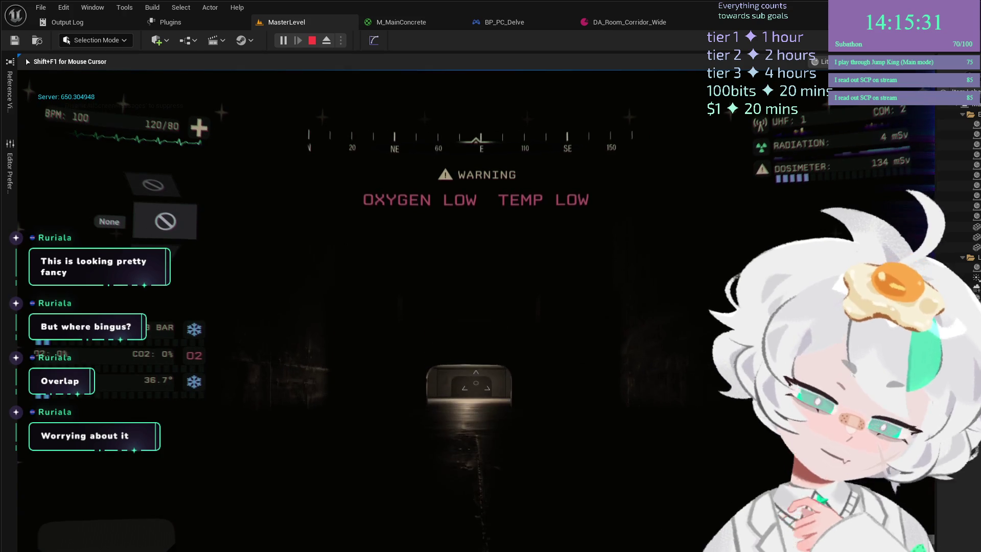
pyautogui.press('w')
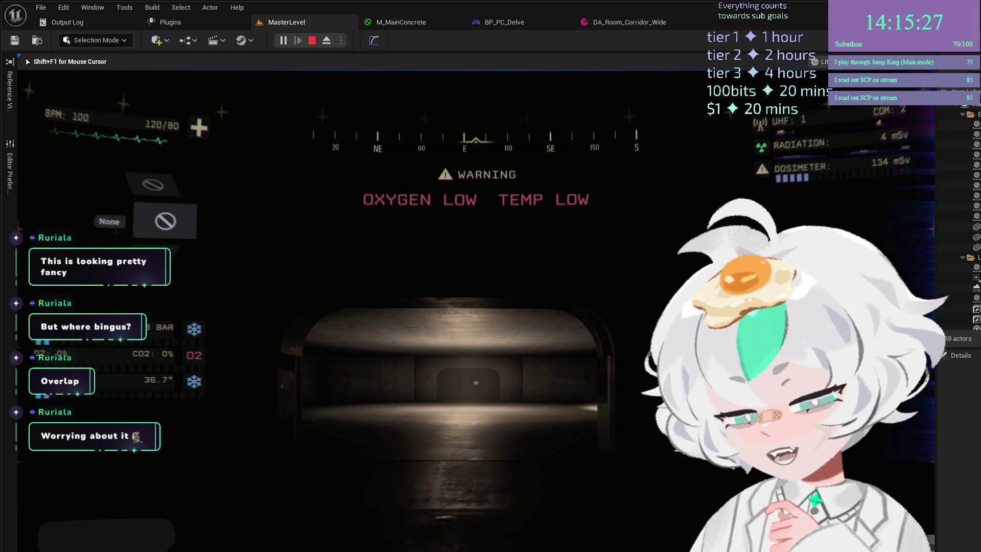
pyautogui.press('w')
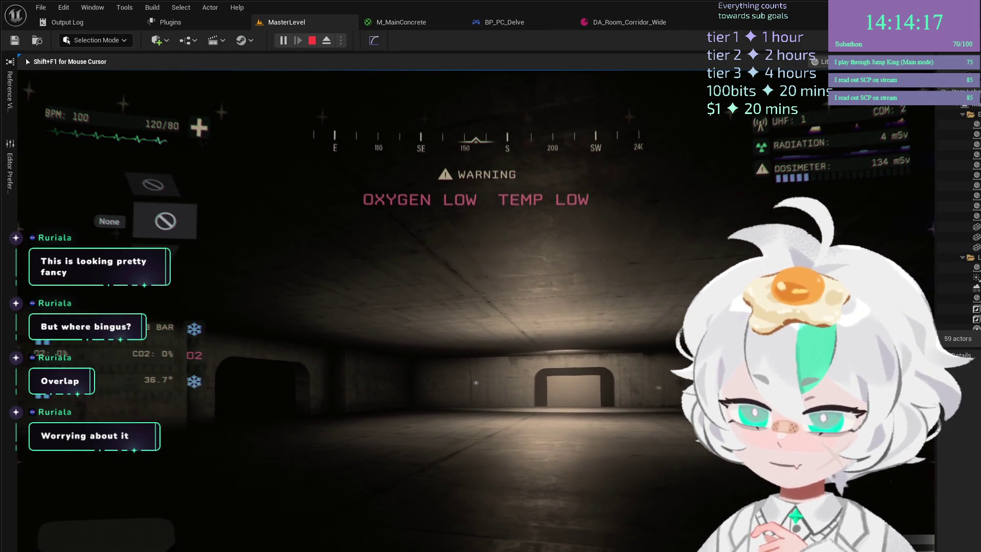
# Walk toward the doorway, free the mouse with Shift+F1, then end the playtest with Esc.
pyautogui.press('w')
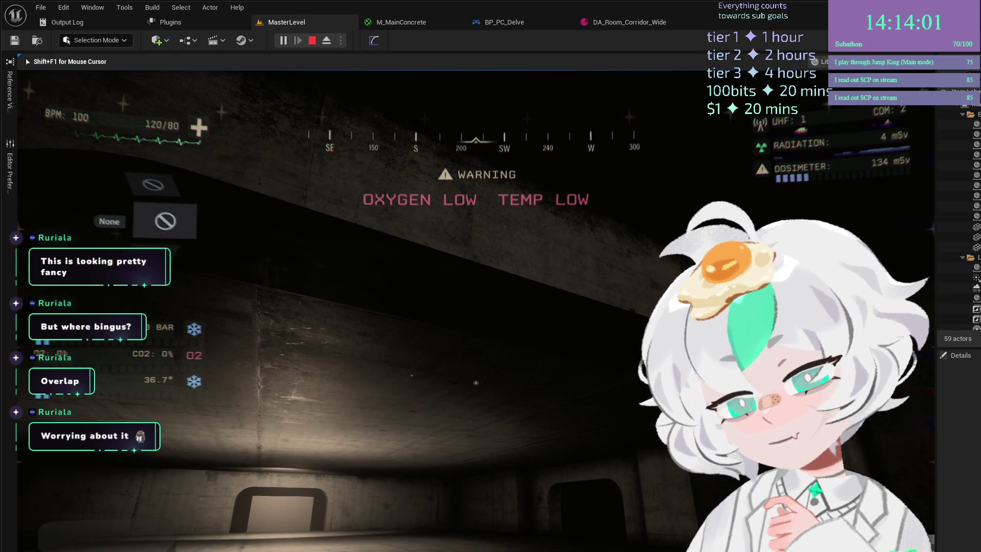
pyautogui.hotkey('shift', 'F1')
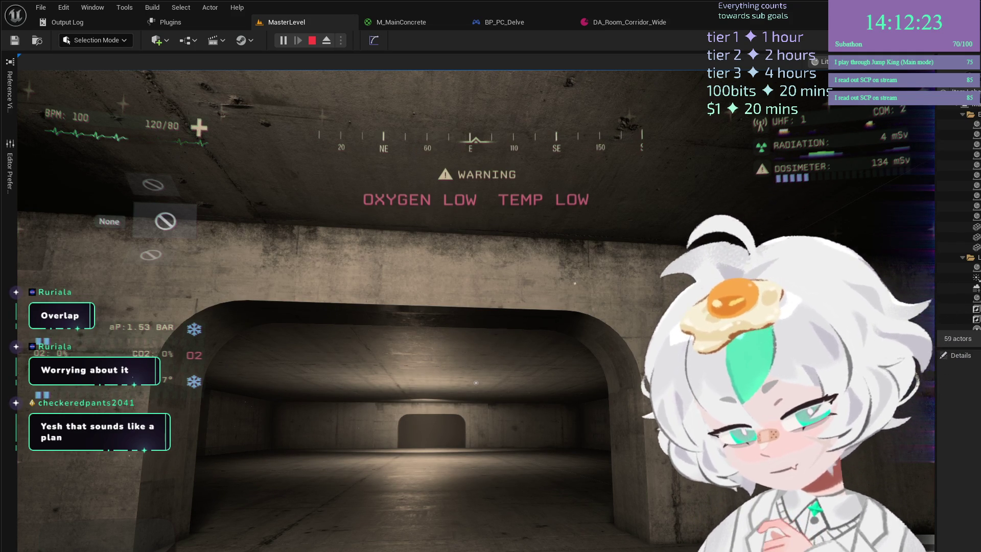
pyautogui.click(476, 382)
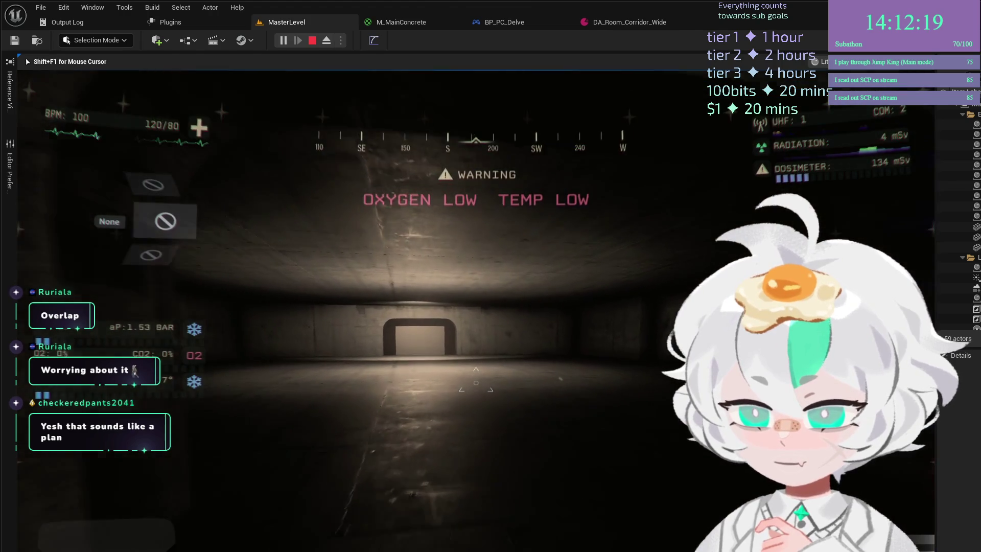
pyautogui.press('Escape')
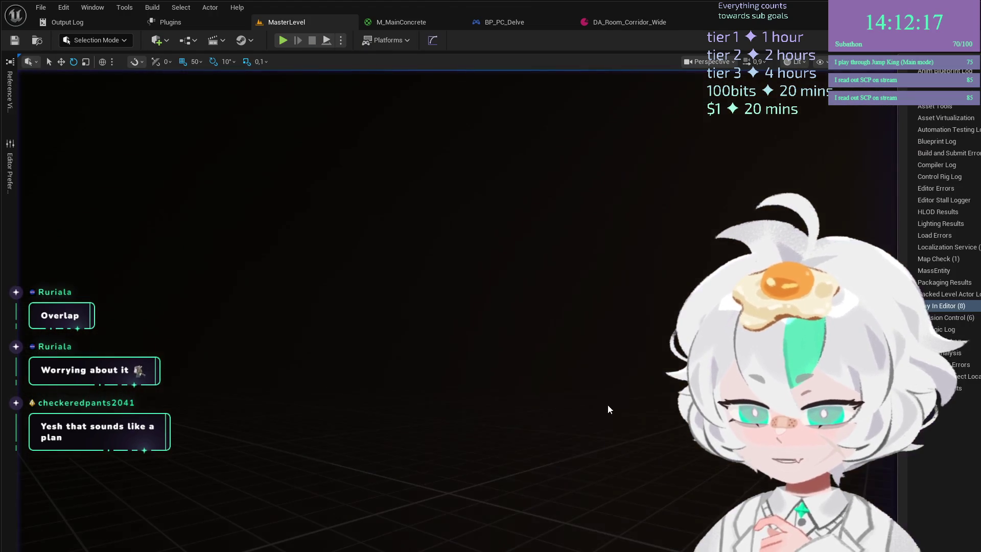